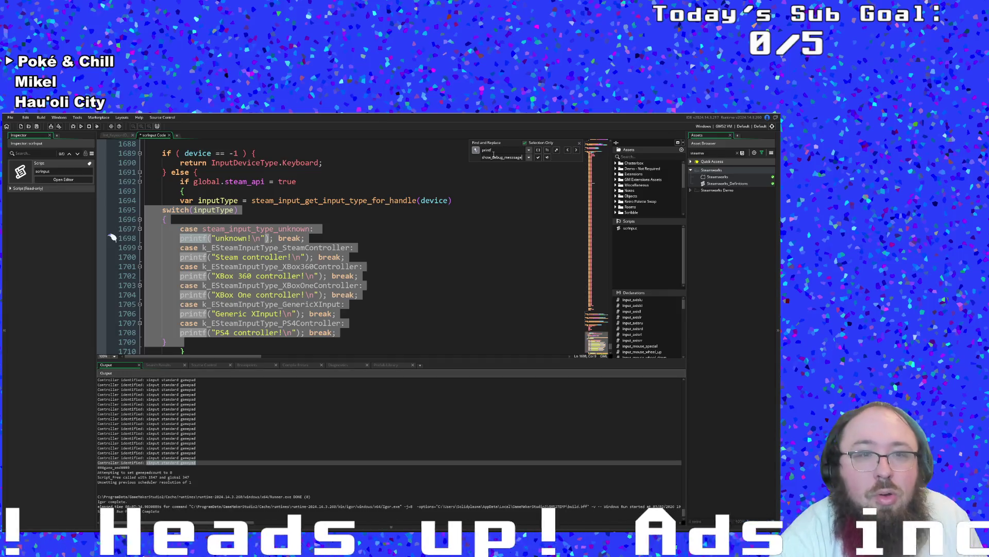
- Replace each printf call in the inputType switch with show_debug_messsage using Replace Next
{"action": "left_click", "coordinate": [538, 158]}
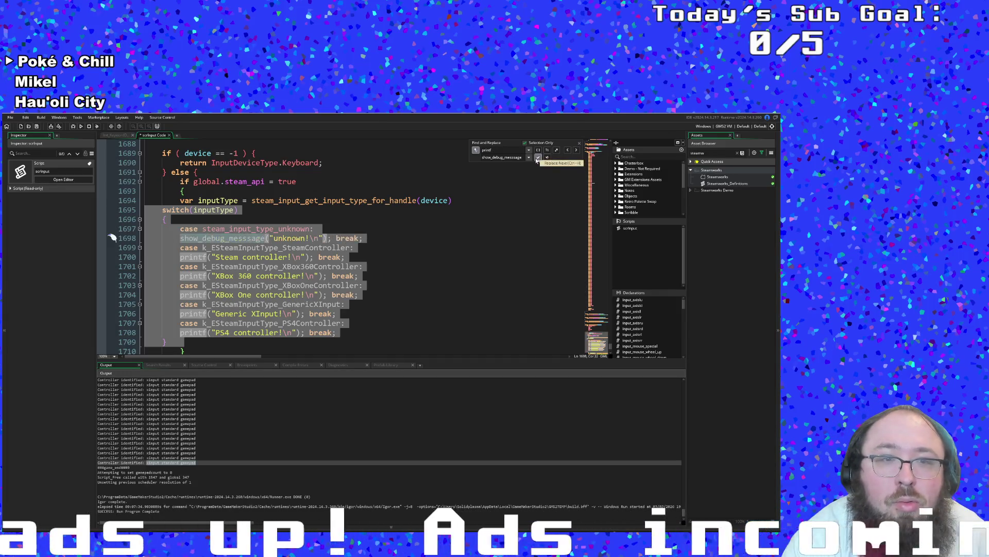
{"action": "left_click", "coordinate": [538, 158]}
{"action": "left_click", "coordinate": [538, 158]}
{"action": "left_click", "coordinate": [538, 158]}
{"action": "left_click", "coordinate": [538, 158]}
{"action": "left_click", "coordinate": [538, 157]}
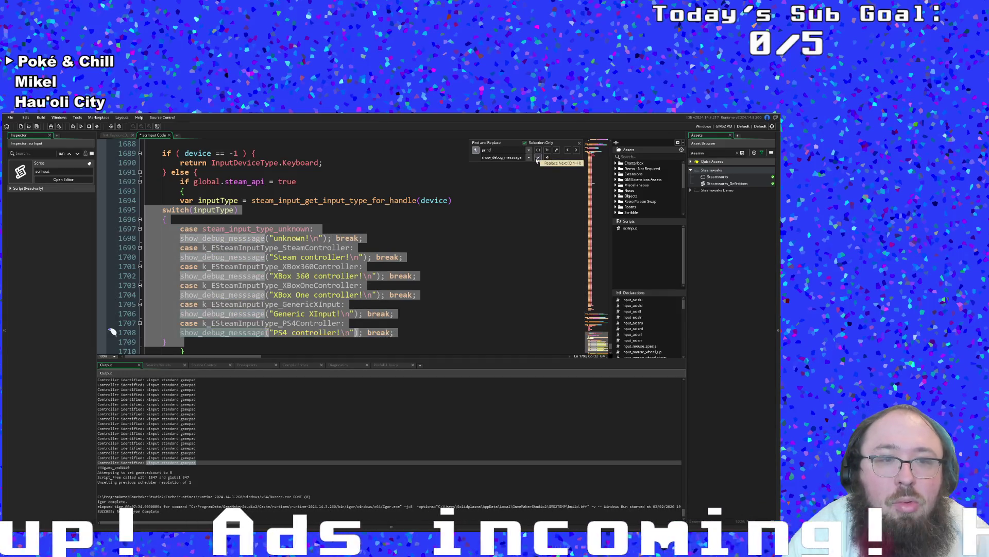
{"action": "left_click", "coordinate": [453, 289]}
- Check the unknown case's show_debug_messsage call and its break on line 1698
{"action": "left_click", "coordinate": [453, 295]}
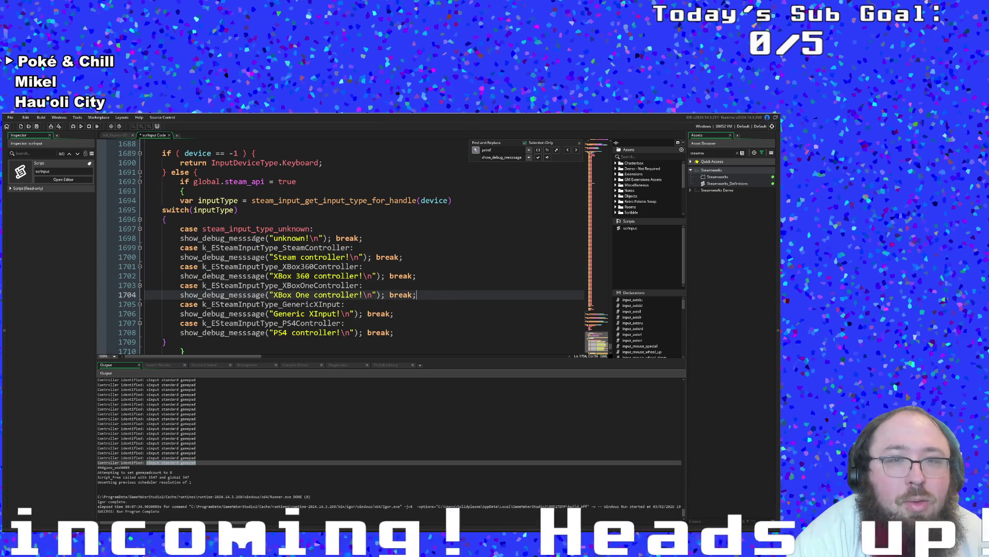
{"action": "left_click", "coordinate": [257, 239]}
{"action": "left_click", "coordinate": [320, 238]}
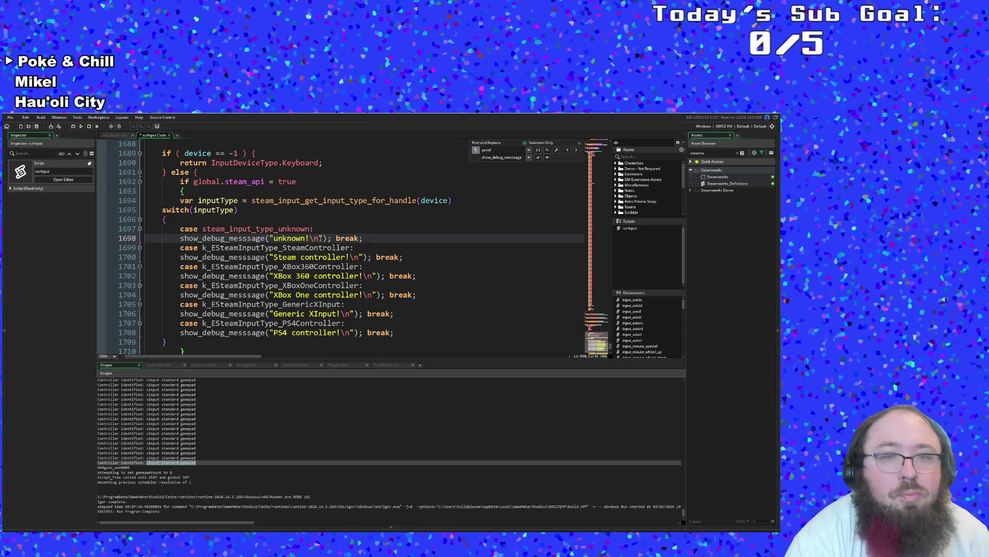
{"action": "left_click", "coordinate": [227, 238]}
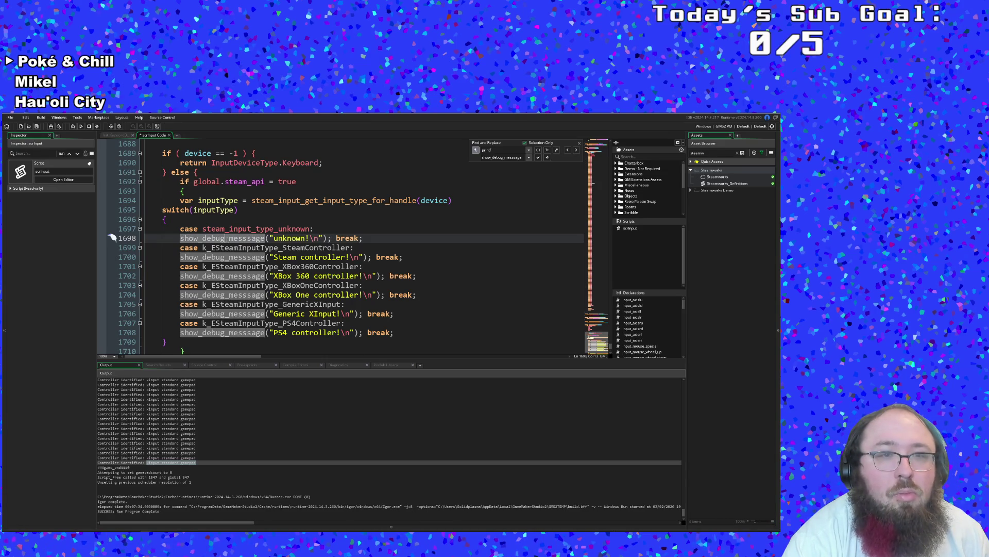
{"action": "left_click", "coordinate": [335, 238]}
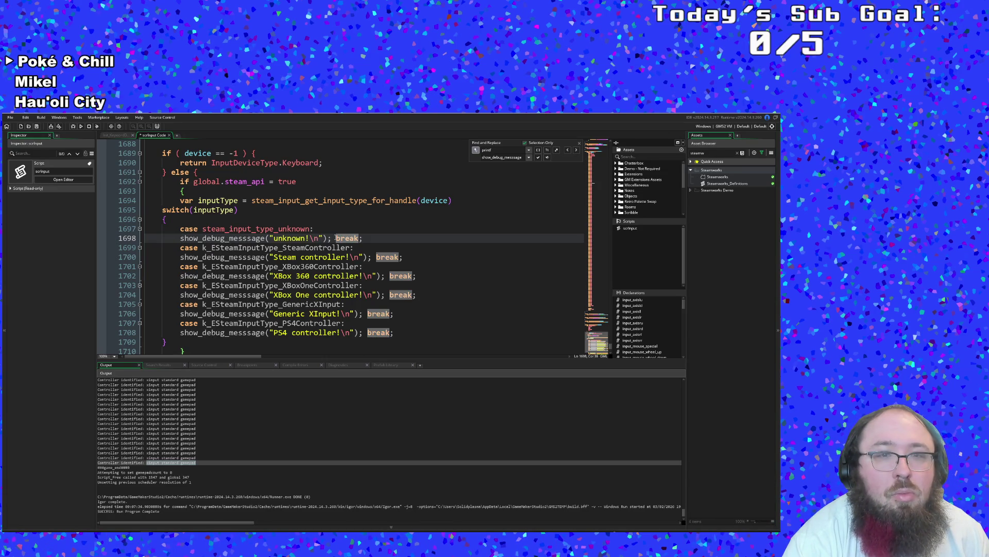
{"action": "left_click", "coordinate": [328, 238]}
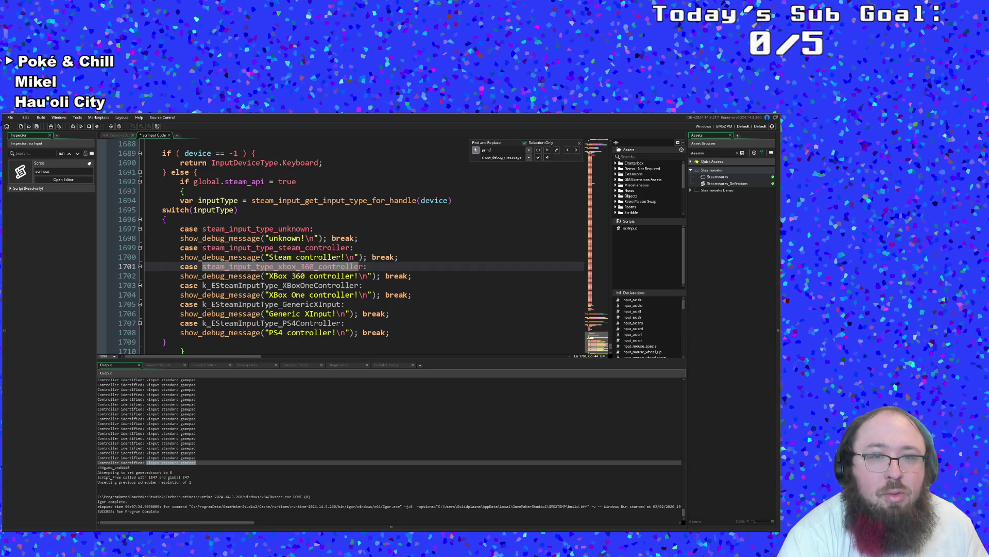
- Copy steam_input_type_xbox_360_controller and turn it into steam_input_type_xbox_one_controller for the XBoxOne case
{"action": "double_click", "coordinate": [339, 268]}
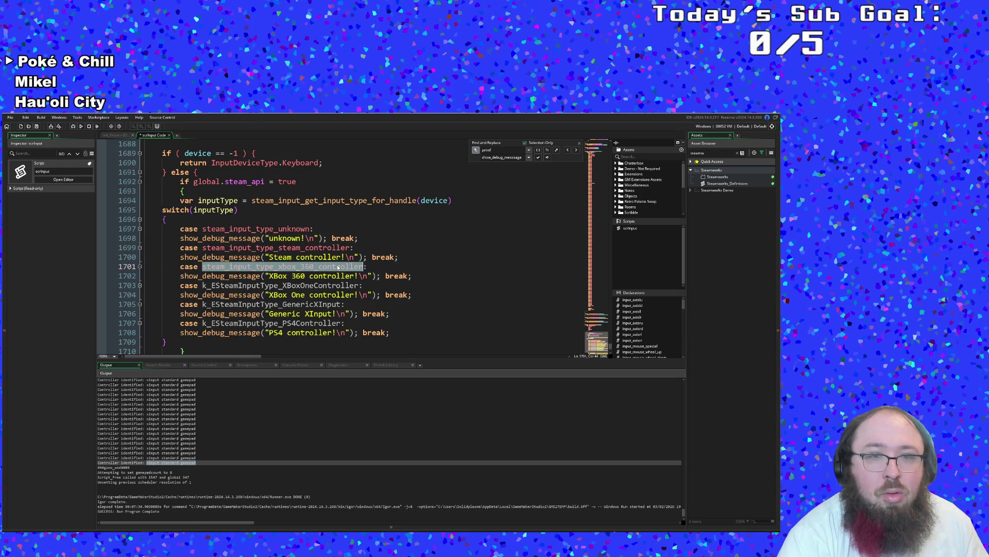
{"action": "right_click", "coordinate": [338, 268]}
{"action": "left_click", "coordinate": [343, 298]}
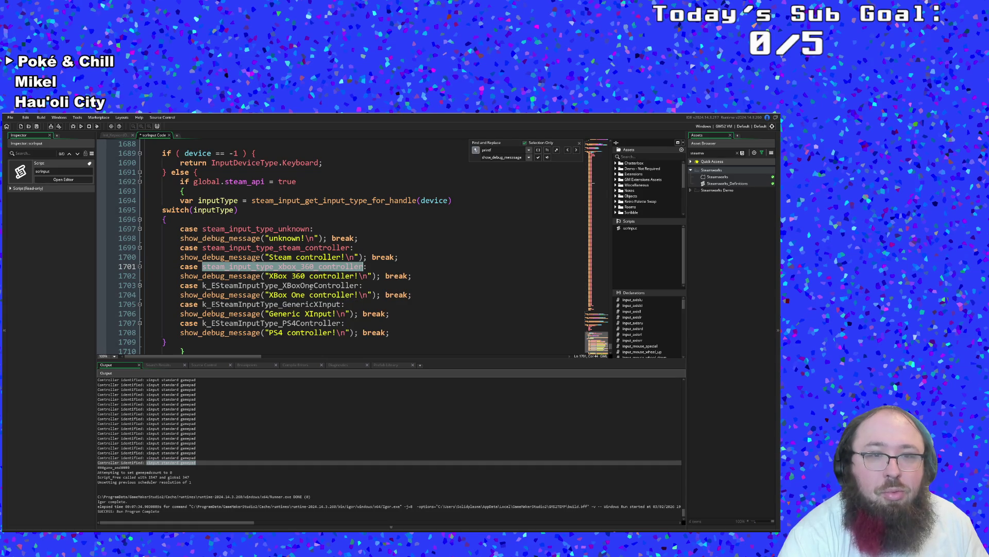
{"action": "double_click", "coordinate": [309, 286]}
{"action": "key", "text": "ctrl+v"}
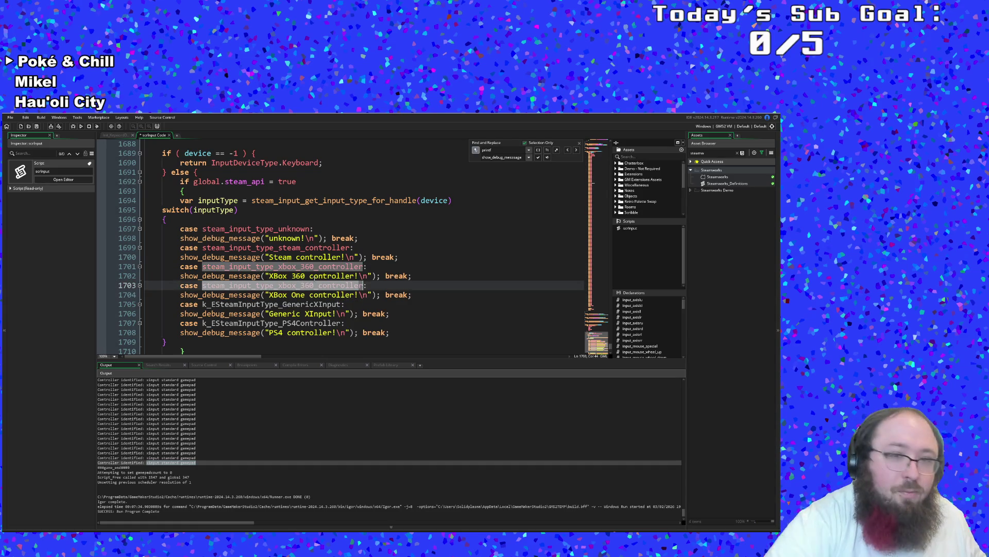
{"action": "key", "text": "BackSpace"}
{"action": "key", "text": "BackSpace"}
{"action": "key", "text": "BackSpace"}
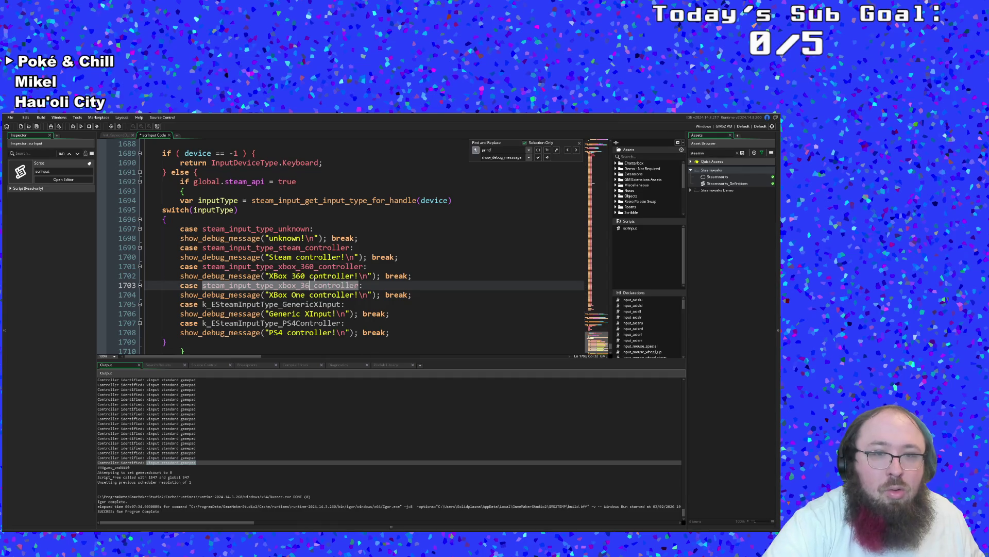
{"action": "type", "text": "one"}
{"action": "key", "text": "Return"}
{"action": "key", "text": "Delete"}
{"action": "key", "text": "Delete"}
{"action": "key", "text": "Delete"}
{"action": "key", "text": "Delete"}
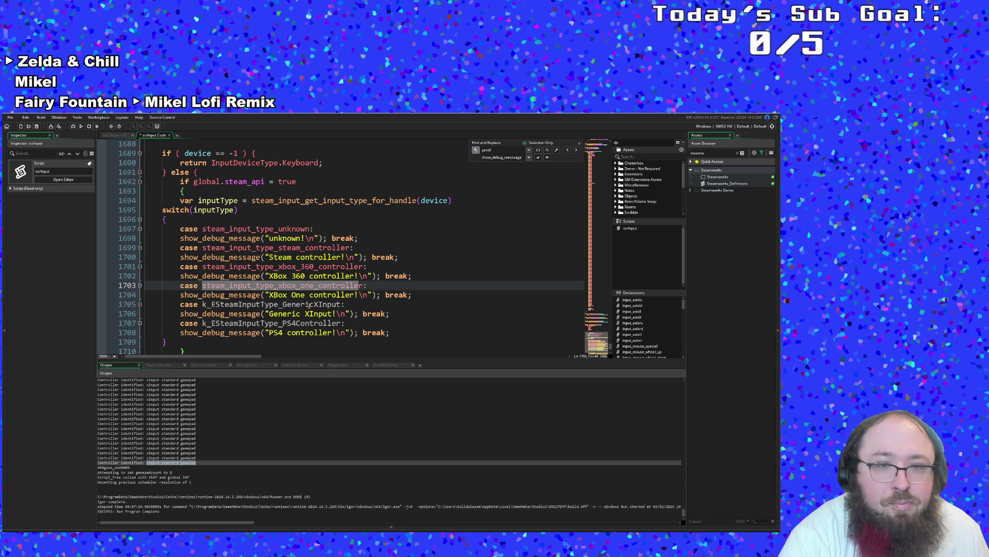
{"action": "left_click_drag", "start_coordinate": [341, 304], "coordinate": [110, 303]}
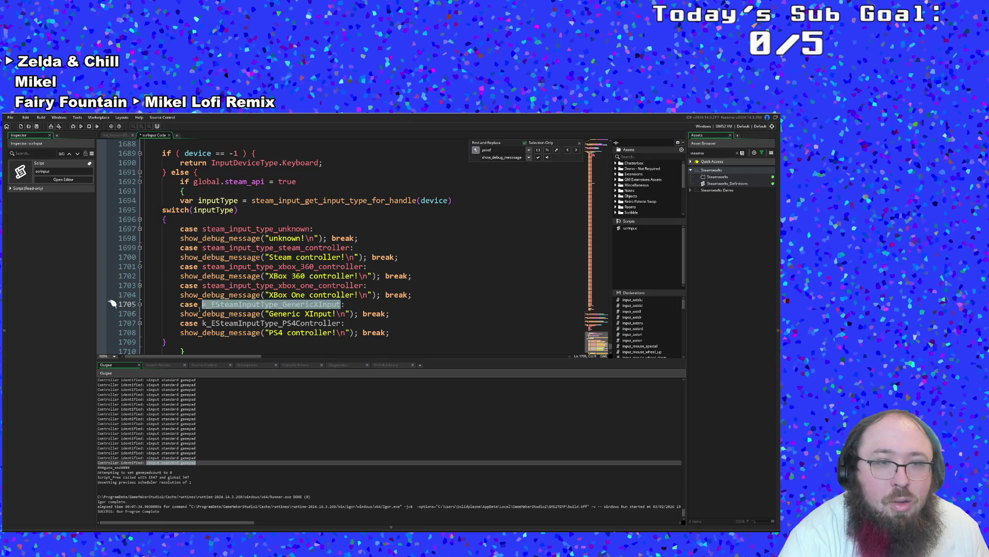
- Replace k_ESteamInputType_GenericXInput with steam_input_type_generic_gamepad via autocomplete
{"action": "type", "text": "steam_"}
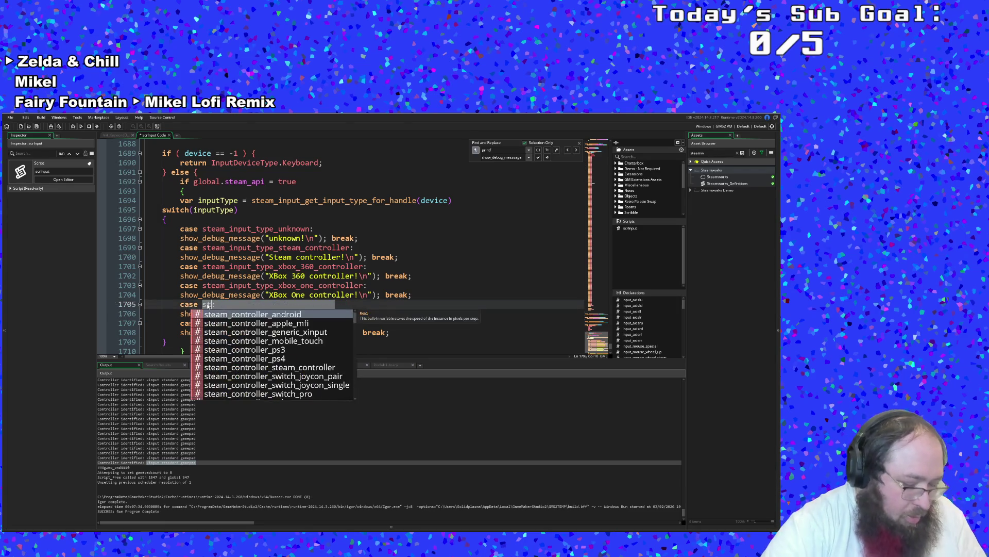
{"action": "type", "text": "input_"}
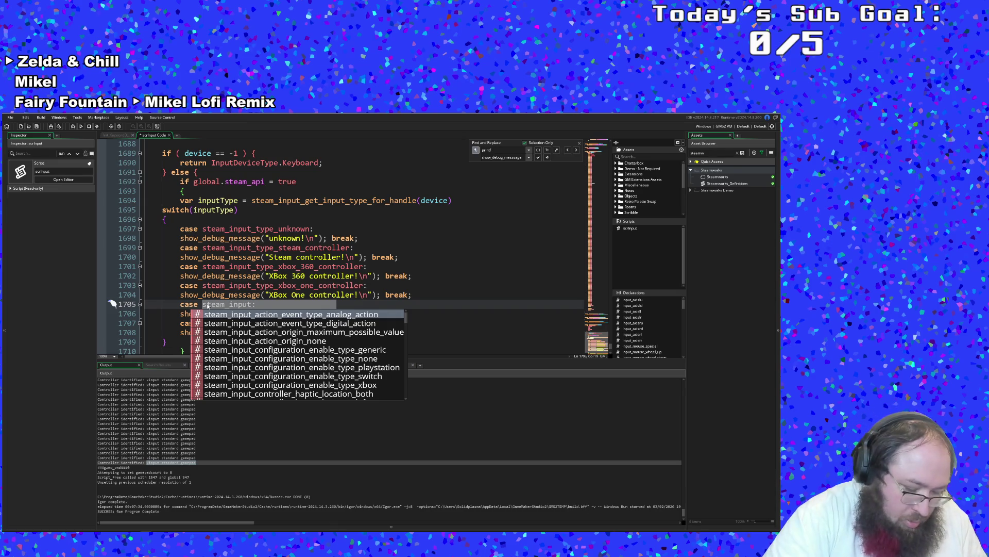
{"action": "type", "text": "type"}
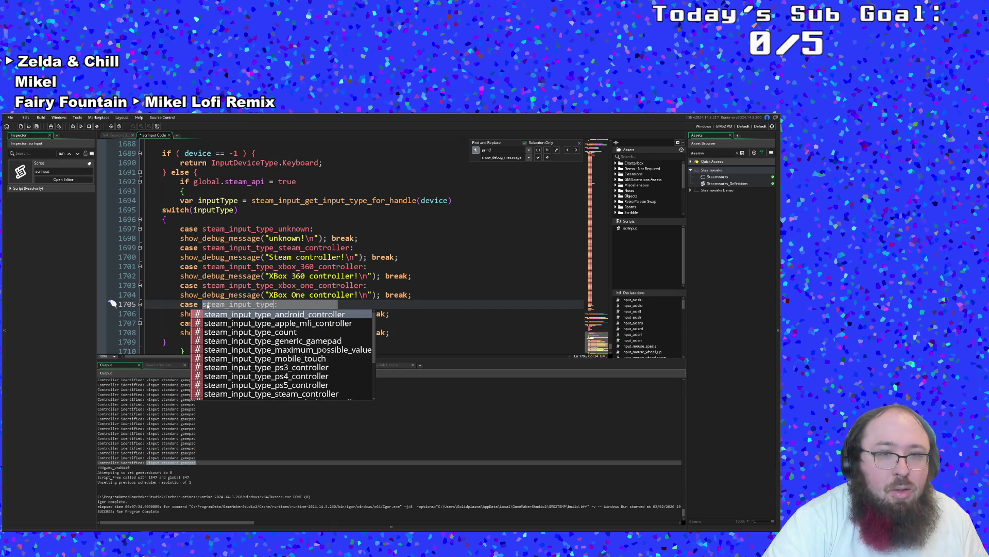
{"action": "type", "text": "_xb"}
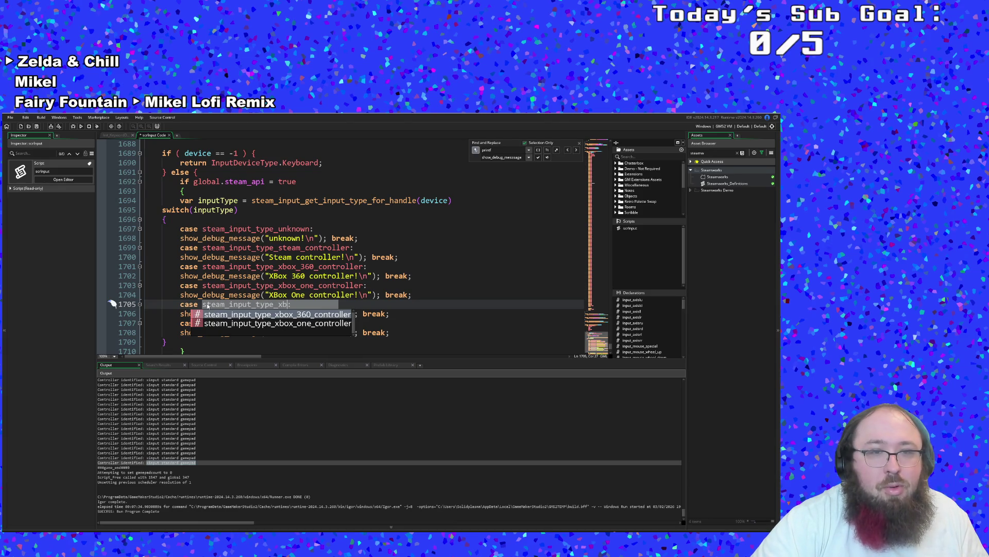
{"action": "key", "text": "BackSpace"}
{"action": "key", "text": "BackSpace"}
{"action": "type", "text": "g"}
{"action": "key", "text": "Return"}
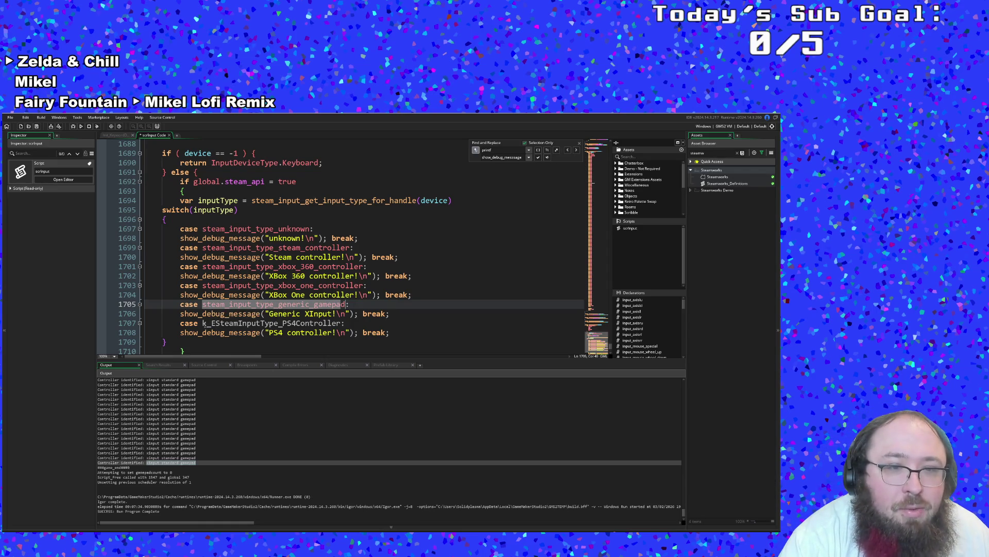
- Replace k_ESteamInputType_PS4Controller with steam_input_type_ps4_controller via autocomplete
{"action": "mouse_move", "coordinate": [202, 323]}
{"action": "left_mouse_down"}
{"action": "mouse_move", "coordinate": [298, 313]}
{"action": "mouse_move", "coordinate": [289, 333]}
{"action": "mouse_move", "coordinate": [343, 324]}
{"action": "left_mouse_up"}
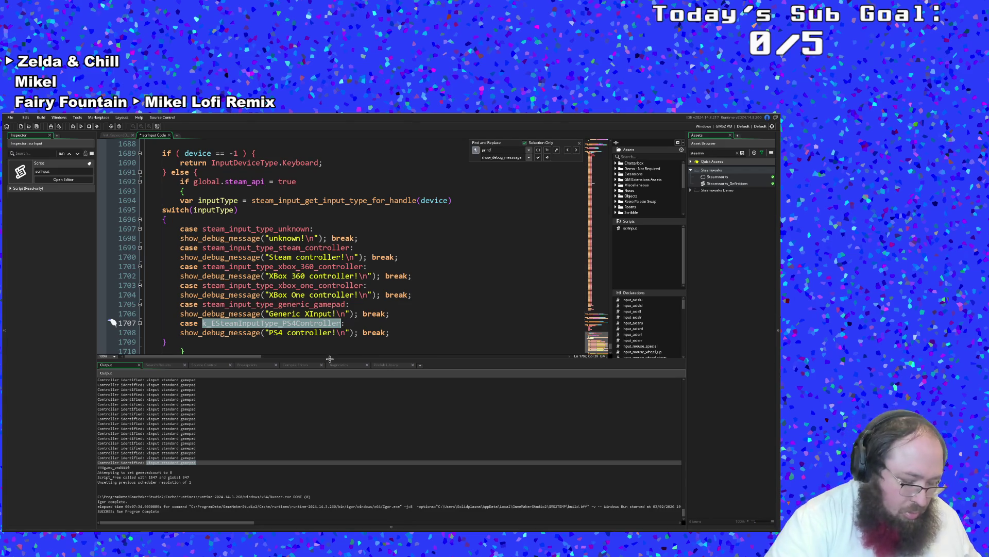
{"action": "key", "text": "ctrl+v"}
{"action": "key", "text": "BackSpace"}
{"action": "key", "text": "BackSpace"}
{"action": "key", "text": "BackSpace"}
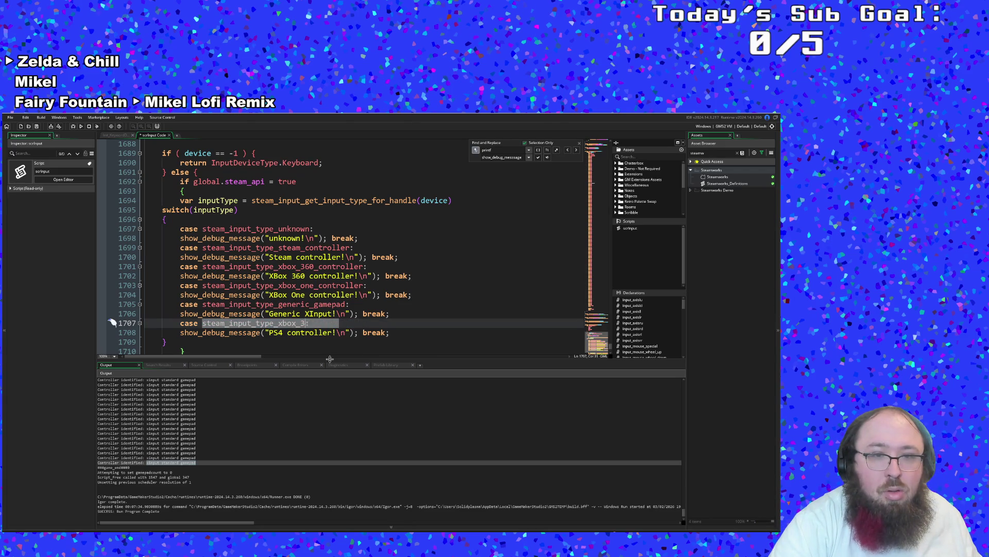
{"action": "type", "text": "ps4"}
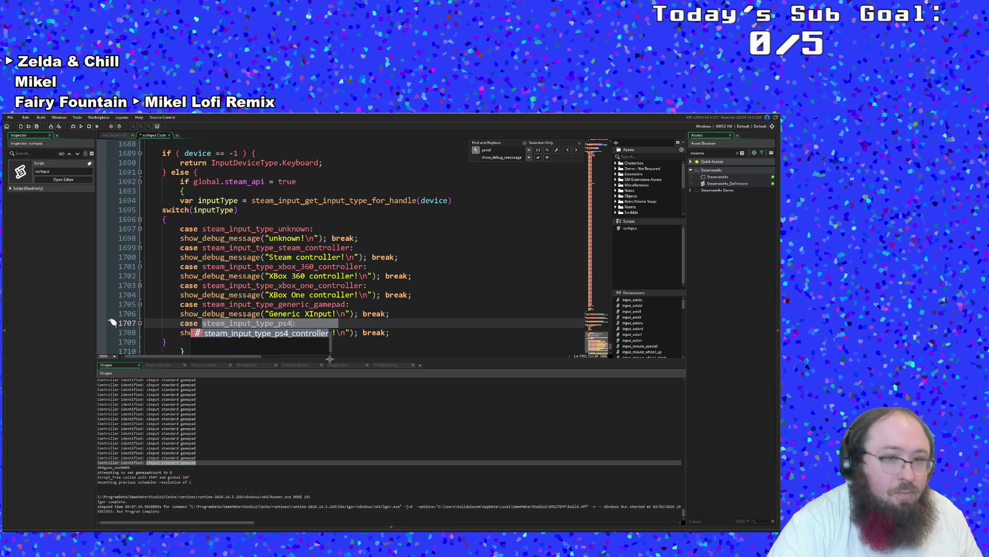
{"action": "key", "text": "Return"}
{"action": "scroll", "coordinate": [328, 335], "scroll_direction": "down", "scroll_amount": 2}
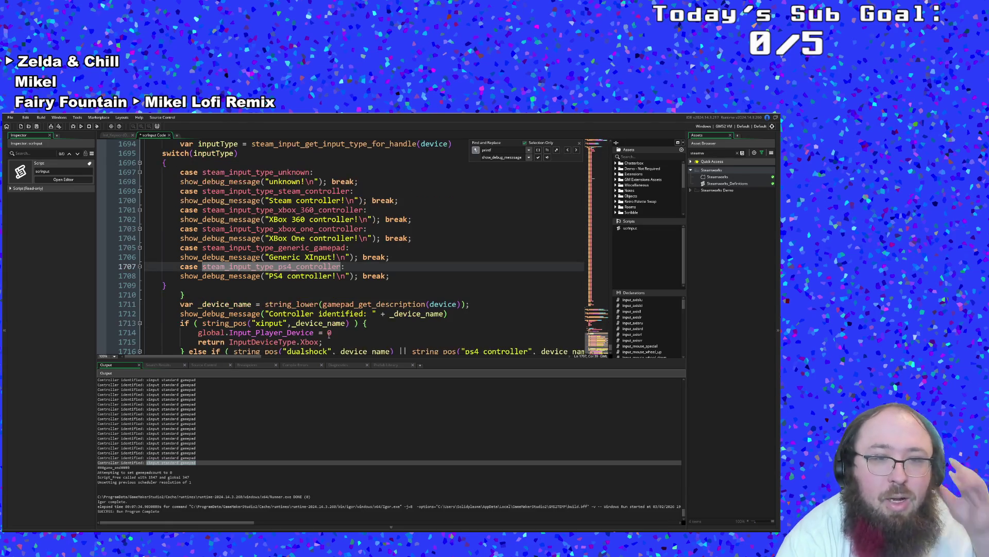
- Duplicate the PS4 case lines 1707–1708 below themselves
{"action": "left_click_drag", "start_coordinate": [401, 275], "coordinate": [119, 264]}
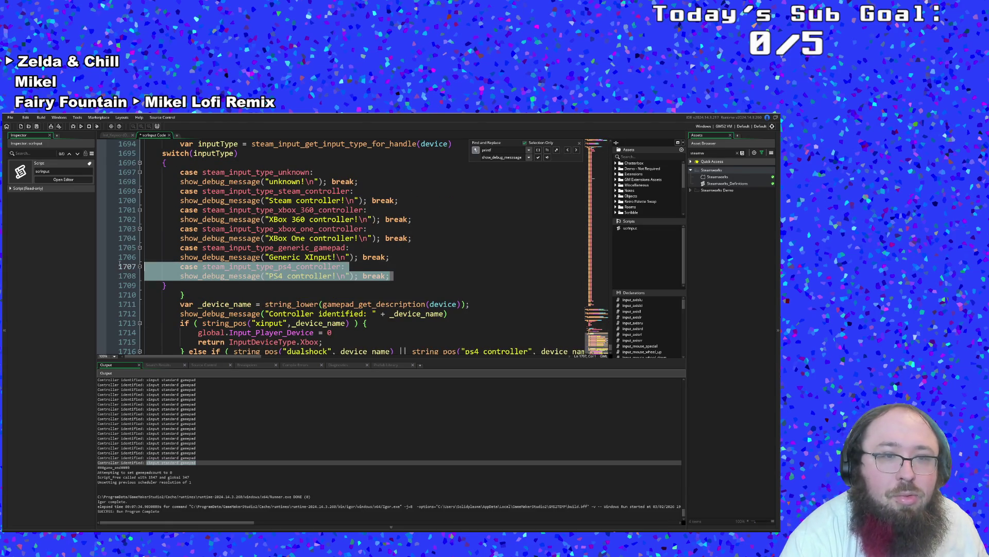
{"action": "right_click", "coordinate": [183, 267]}
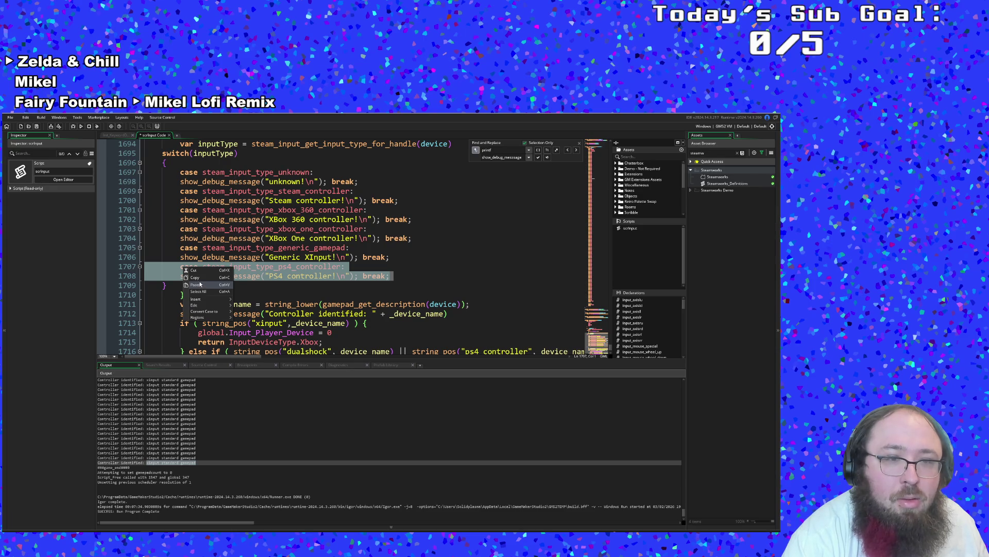
{"action": "left_click", "coordinate": [196, 278]}
{"action": "left_click", "coordinate": [392, 276]}
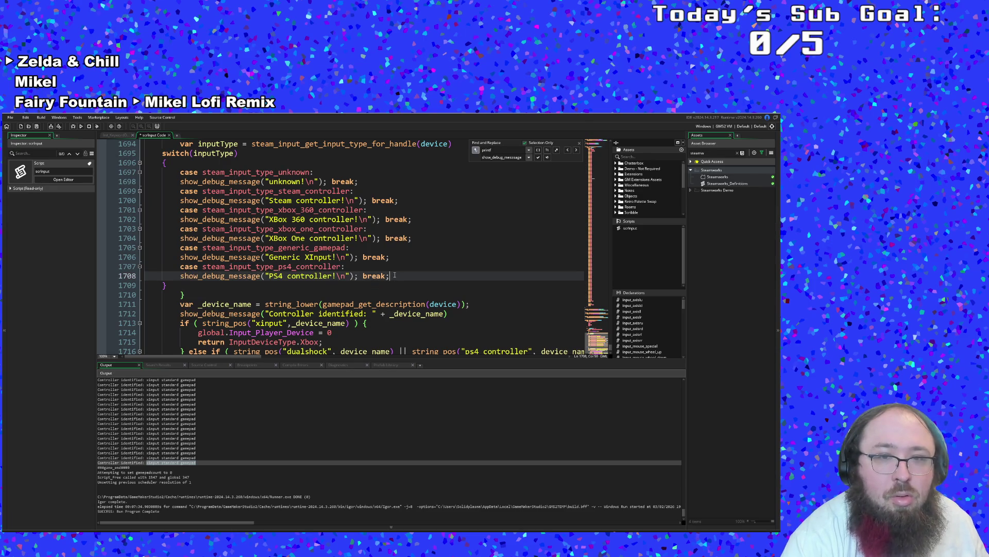
{"action": "key", "text": "Return"}
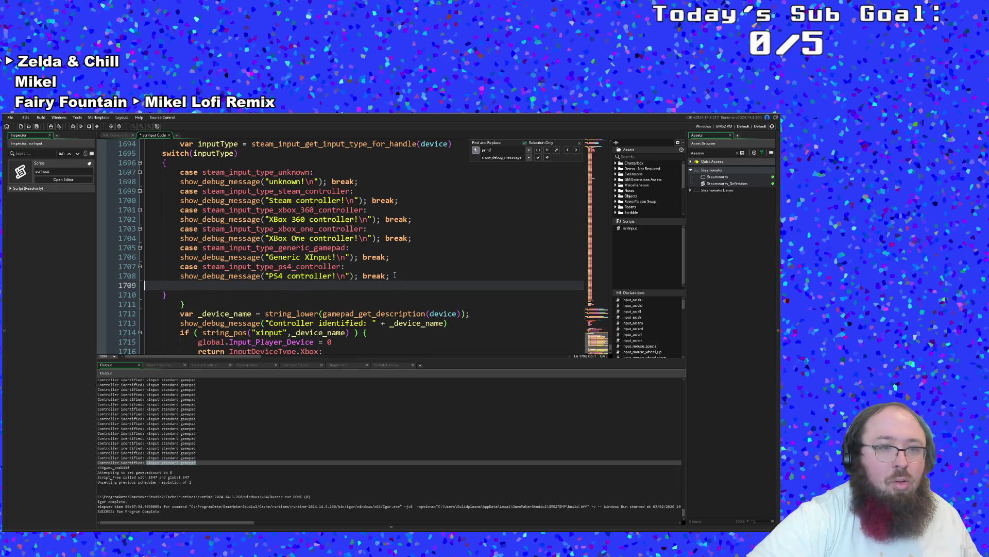
{"action": "key", "text": "ctrl+v"}
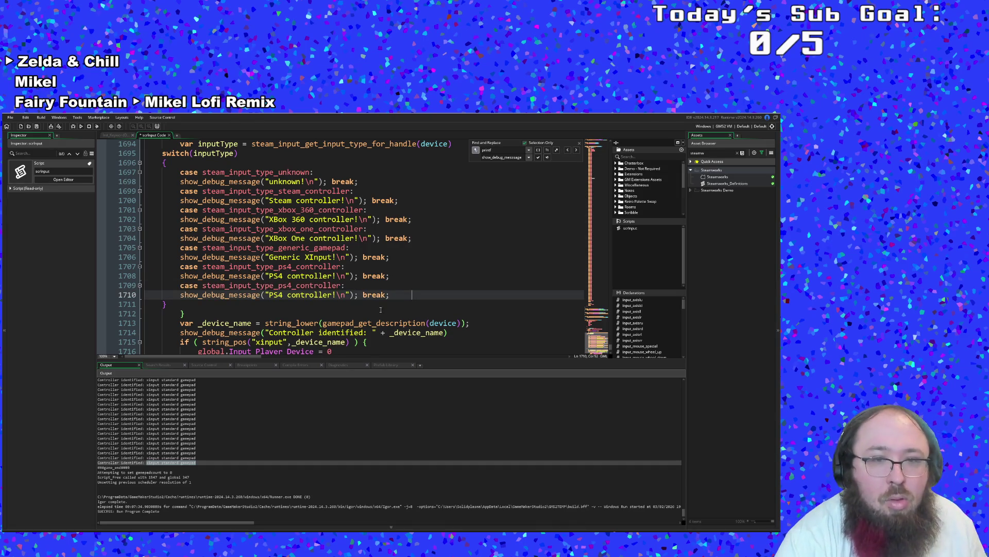
- Retype the duplicated case constant and pick switch_pro_controller from the steam_input_type suggestions
{"action": "left_click_drag", "start_coordinate": [291, 286], "coordinate": [278, 285]}
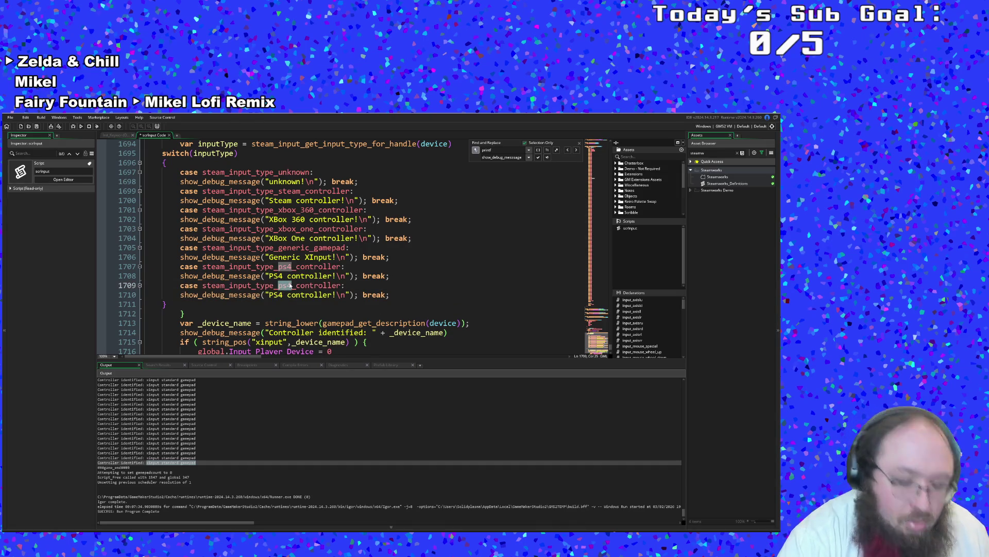
{"action": "type", "text": "N"}
{"action": "key", "text": "BackSpace"}
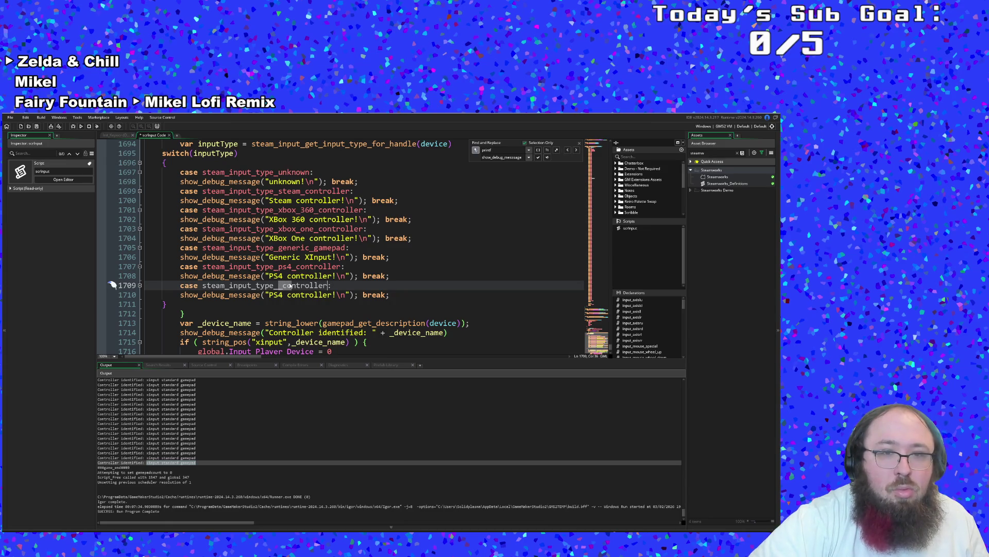
{"action": "key", "text": "BackSpace"}
{"action": "key", "text": "BackSpace"}
{"action": "key", "text": "BackSpace"}
{"action": "type", "text": "n"}
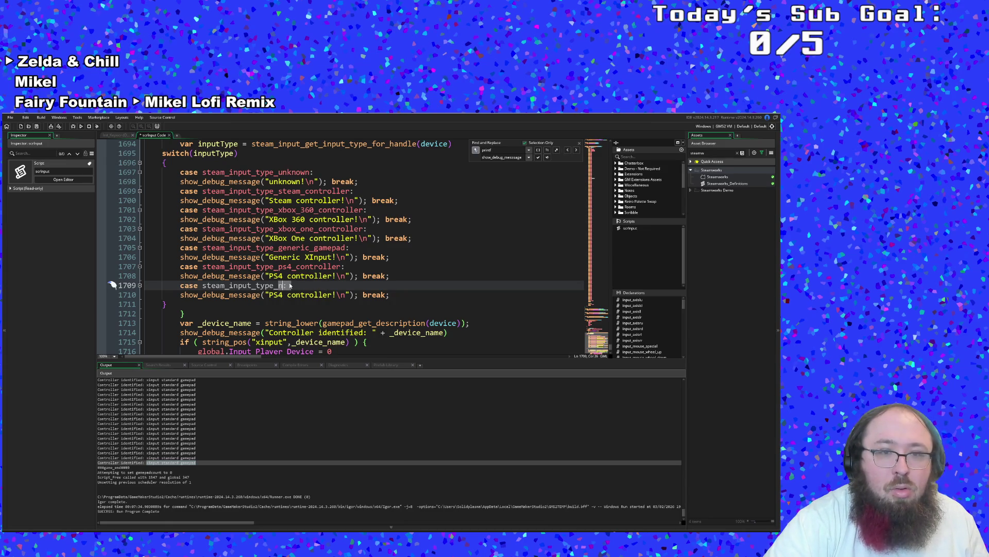
{"action": "type", "text": "intendo_"}
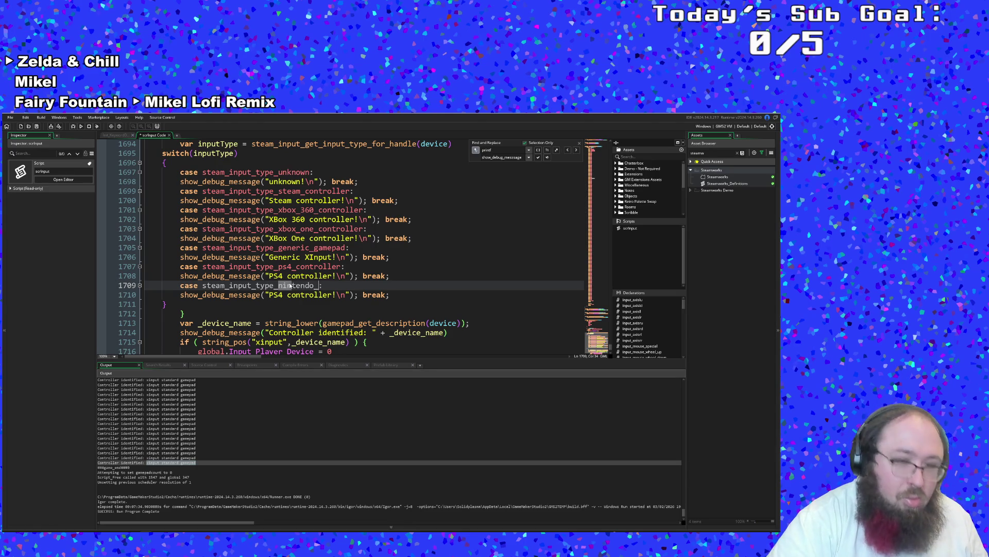
{"action": "key", "text": "BackSpace"}
{"action": "key", "text": "BackSpace"}
{"action": "key", "text": "BackSpace"}
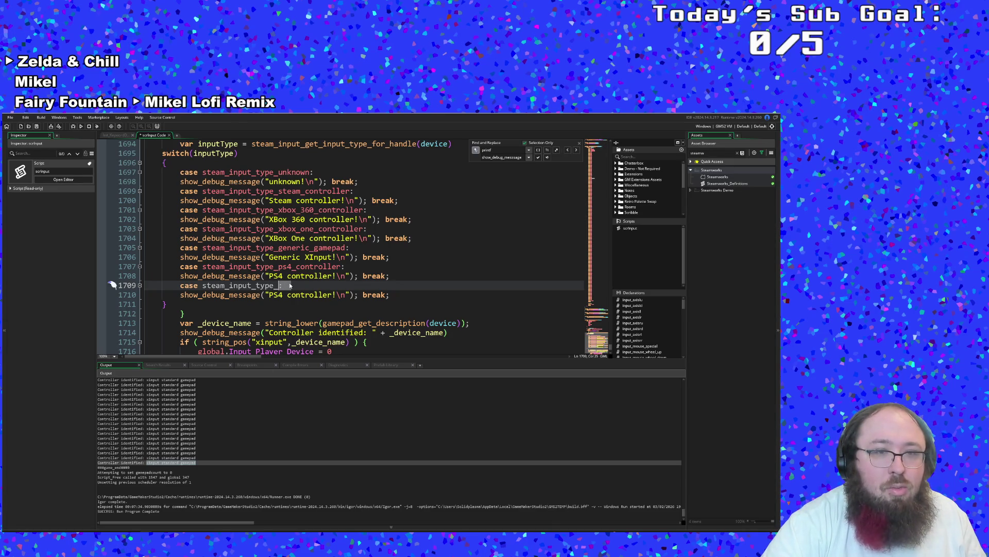
{"action": "type", "text": "e"}
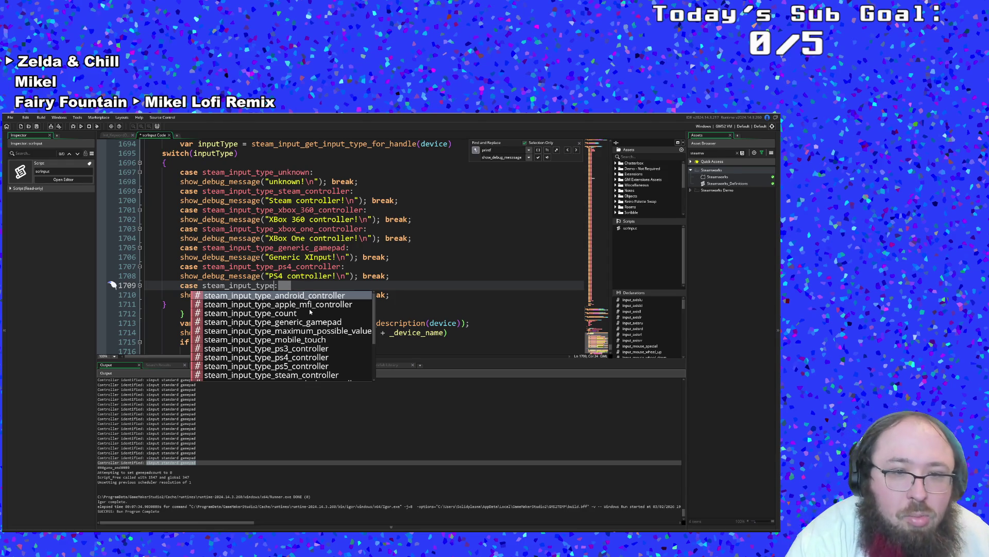
{"action": "scroll", "coordinate": [310, 310], "scroll_direction": "down", "scroll_amount": 2}
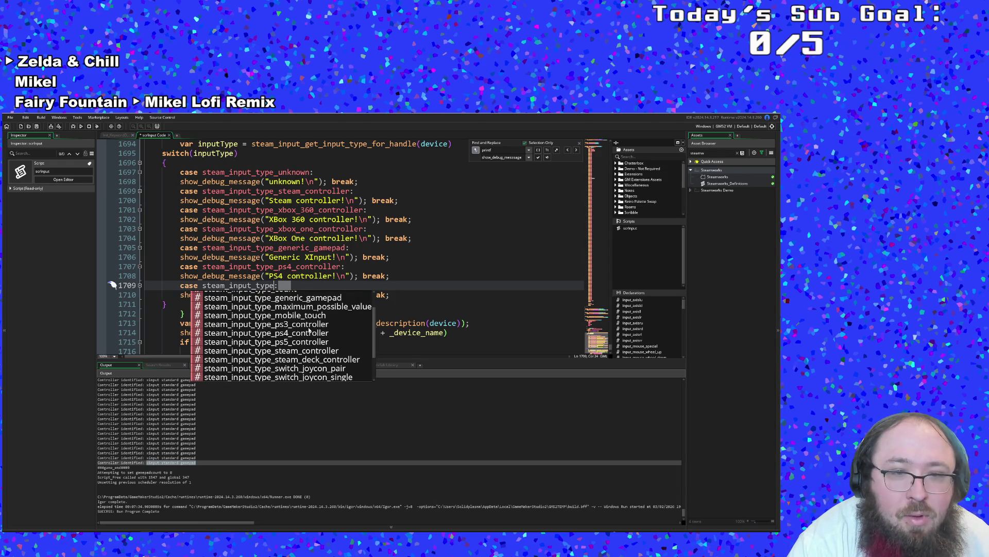
{"action": "scroll", "coordinate": [310, 331], "scroll_direction": "down", "scroll_amount": 2}
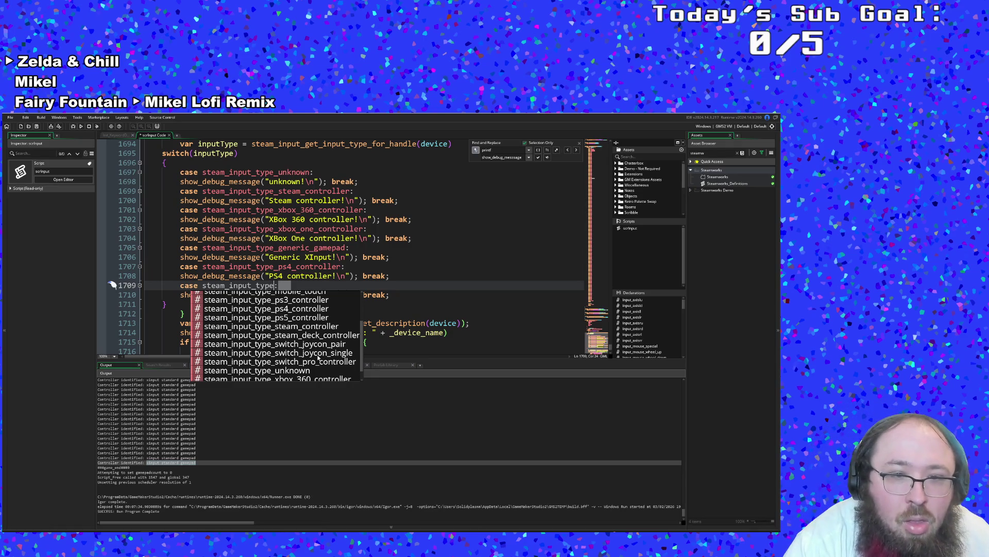
{"action": "scroll", "coordinate": [318, 358], "scroll_direction": "down", "scroll_amount": 1}
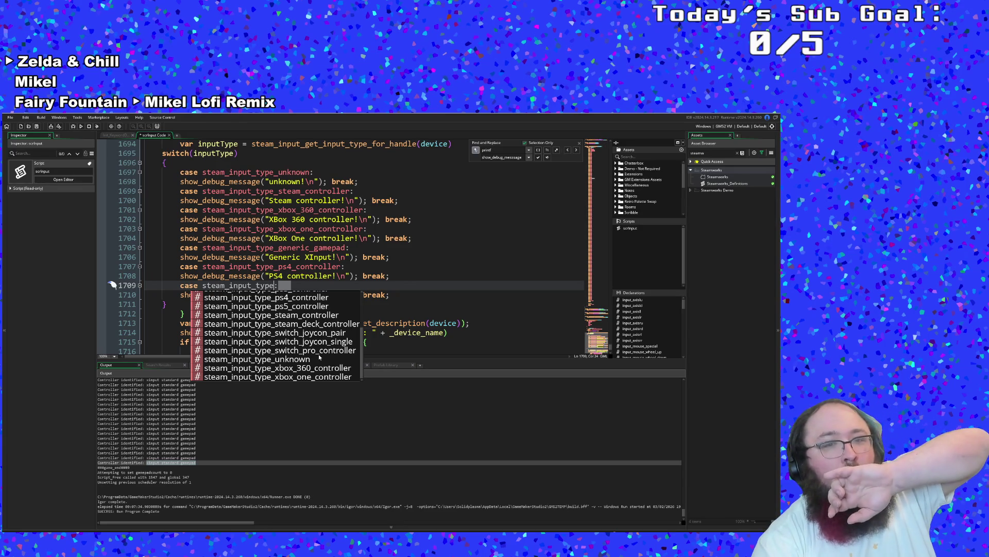
{"action": "left_click", "coordinate": [319, 351]}
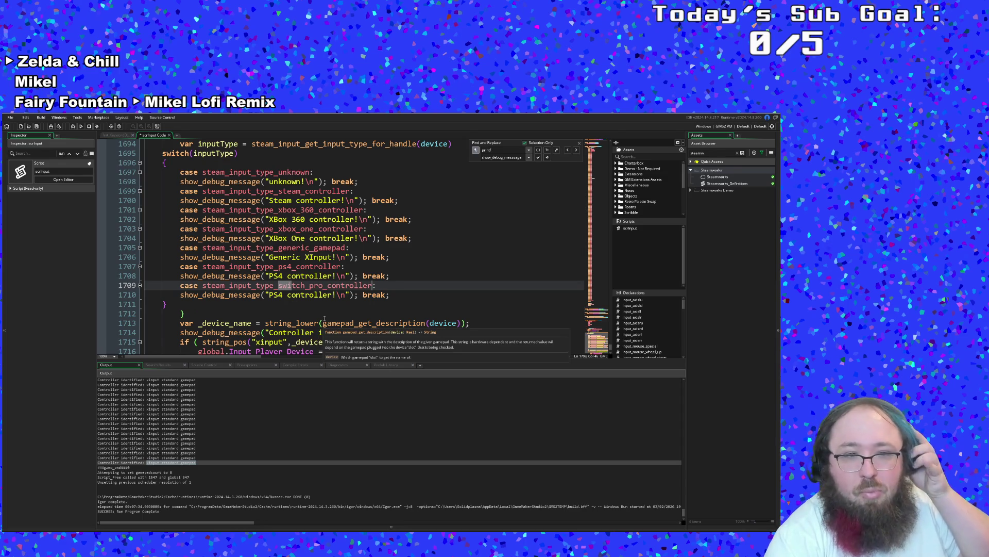
- Copy the switch_pro_controller case expression onto a new line after line 1710
{"action": "left_click", "coordinate": [345, 285]}
{"action": "left_click", "coordinate": [379, 286]}
{"action": "mouse_move", "coordinate": [379, 286]}
{"action": "left_mouse_down"}
{"action": "mouse_move", "coordinate": [186, 276]}
{"action": "mouse_move", "coordinate": [180, 285]}
{"action": "left_mouse_up"}
{"action": "right_click", "coordinate": [194, 284]}
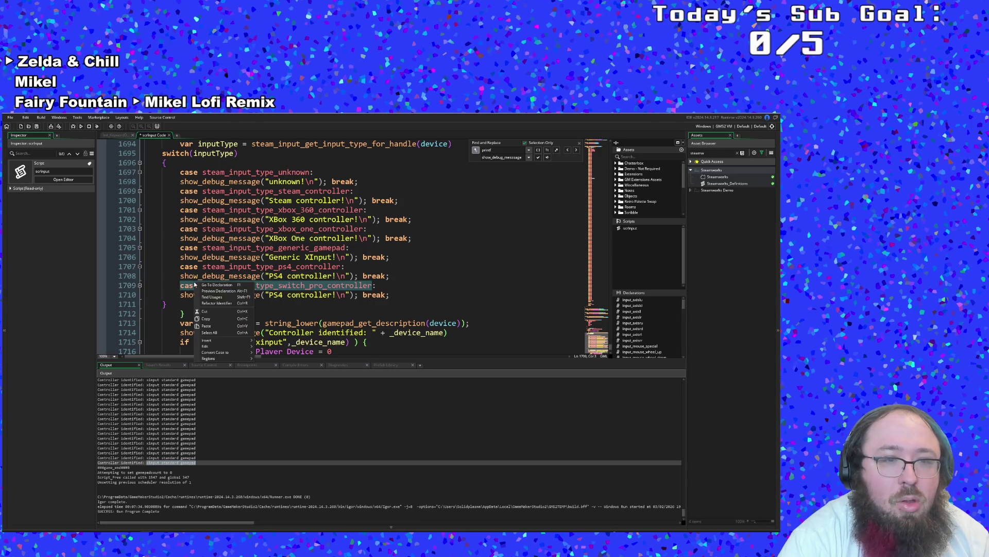
{"action": "left_click", "coordinate": [206, 319]}
{"action": "left_click", "coordinate": [394, 294]}
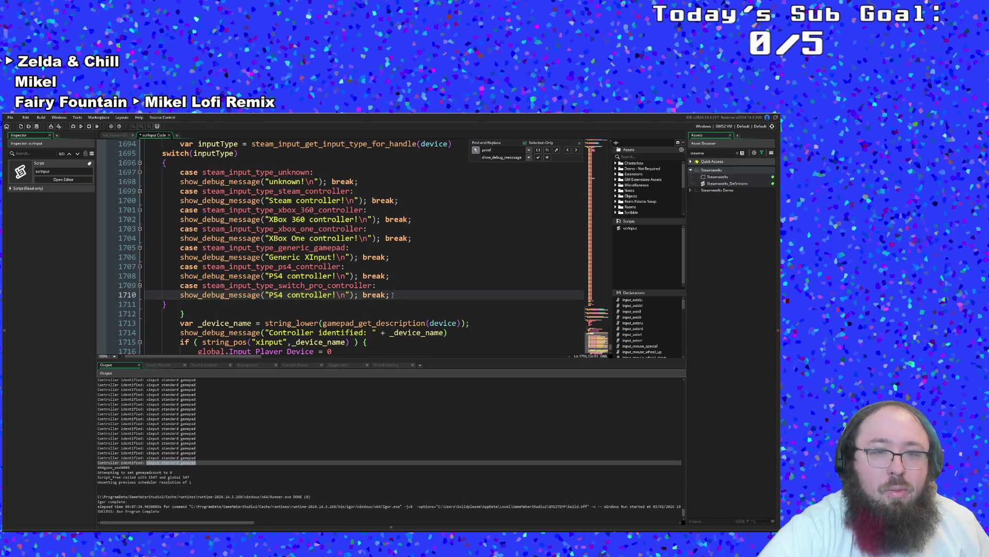
{"action": "key", "text": "Return"}
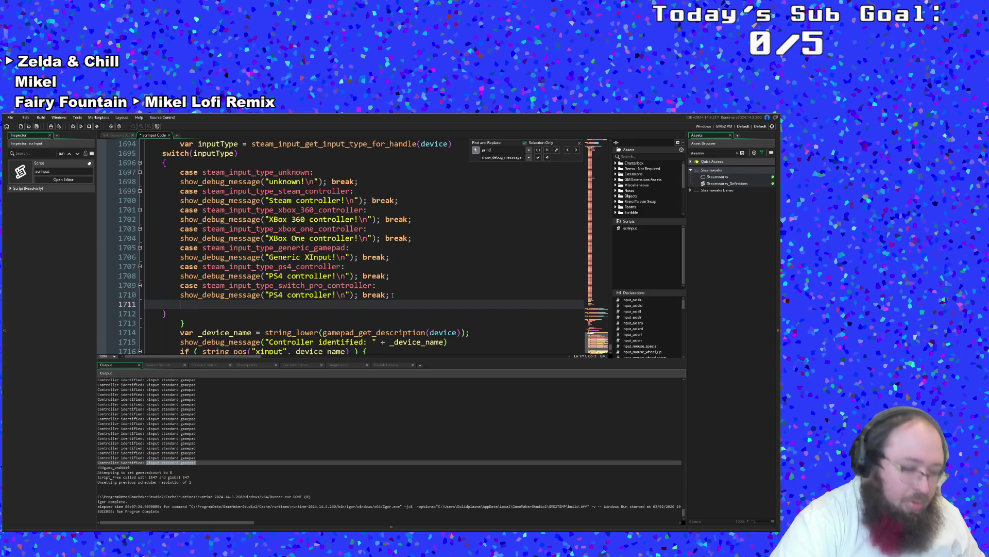
{"action": "key", "text": "ctrl+v"}
- Finish the new case line with a colon and paste the debug message statement into its body
{"action": "left_click", "coordinate": [387, 293]}
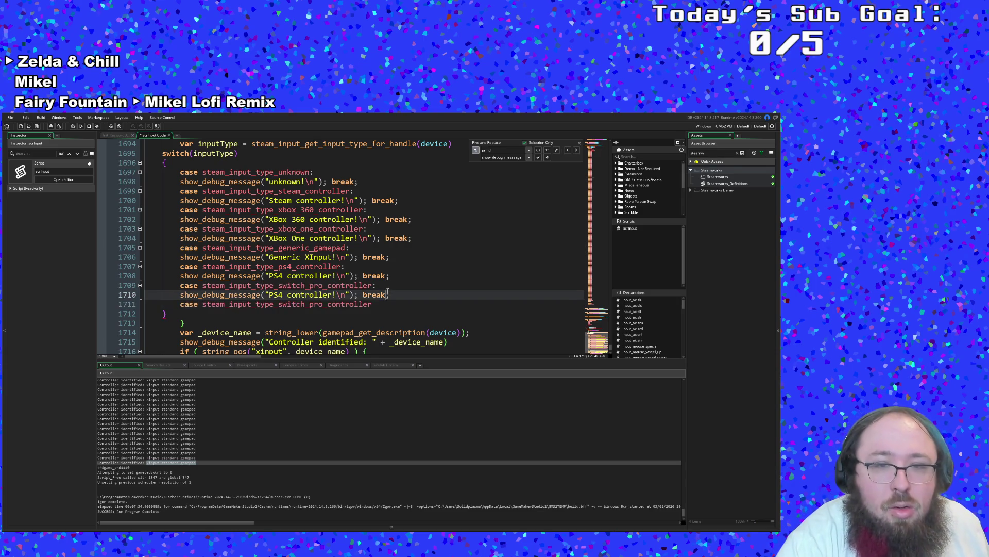
{"action": "left_click_drag", "start_coordinate": [393, 293], "coordinate": [191, 293]}
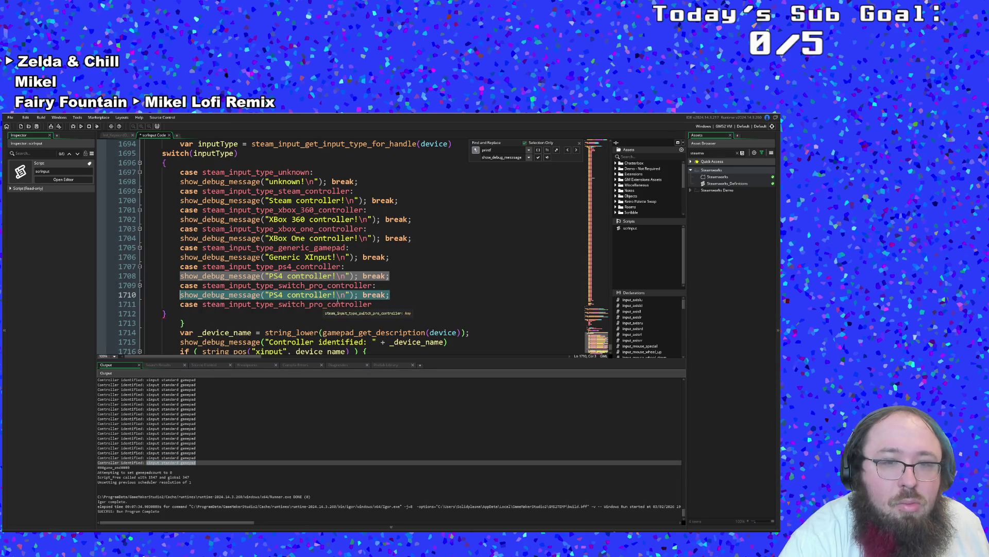
{"action": "left_click", "coordinate": [379, 304]}
{"action": "key", "text": "BackSpace"}
{"action": "type", "text": ":"}
{"action": "key", "text": "Return"}
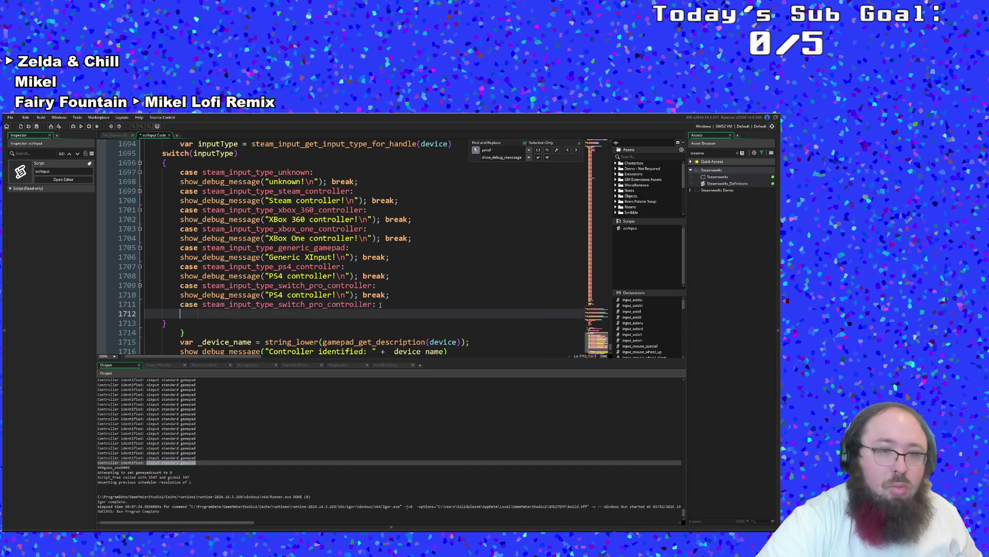
{"action": "key", "text": "ctrl+v"}
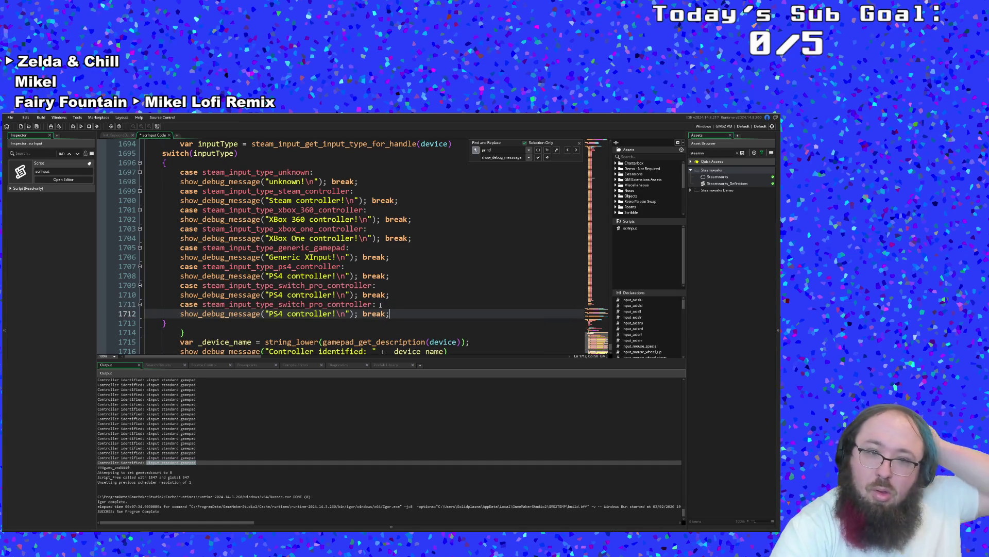
- Set the Pro case message to 'Switch Pro Controller!' and change the new case to switch_joycon_pair
{"action": "left_click_drag", "start_coordinate": [335, 295], "coordinate": [269, 294]}
{"action": "type", "text": "Switch "}
{"action": "type", "text": "Pro Control"}
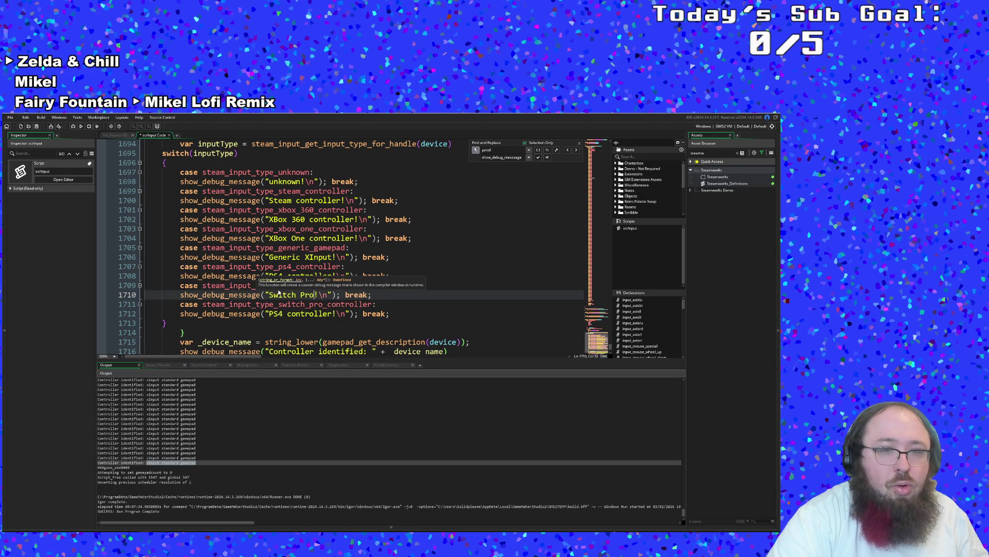
{"action": "type", "text": "ler"}
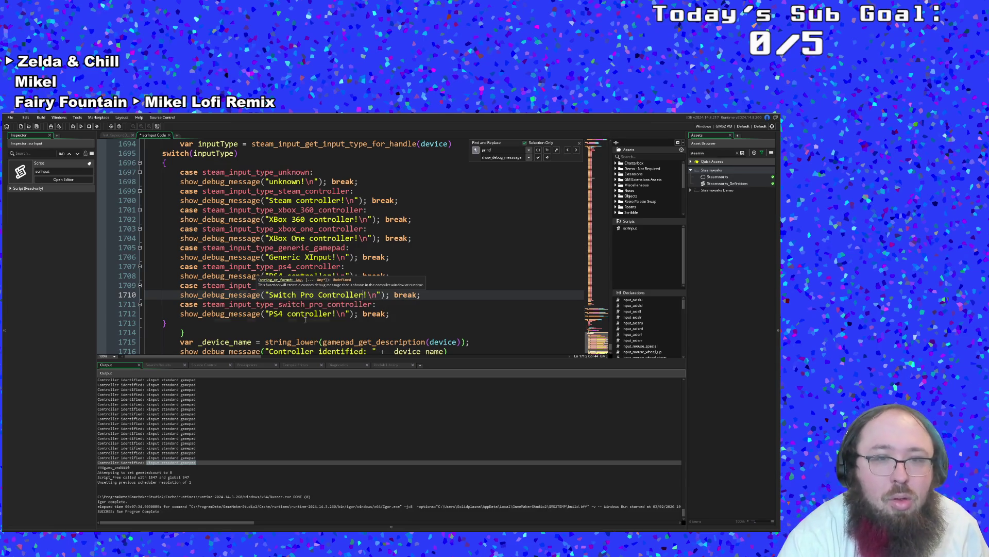
{"action": "left_click", "coordinate": [306, 305]}
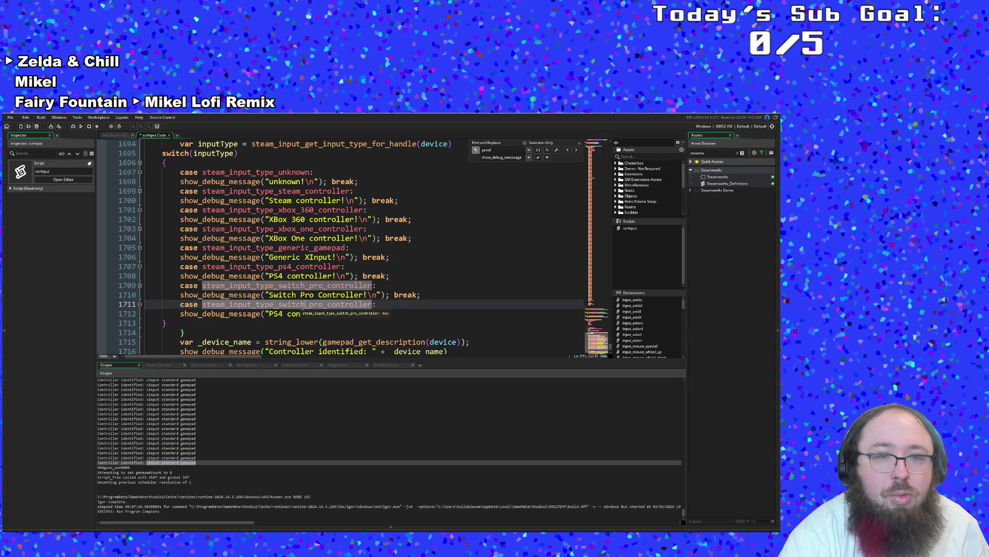
{"action": "mouse_move", "coordinate": [309, 305]}
{"action": "left_mouse_down"}
{"action": "mouse_move", "coordinate": [381, 297]}
{"action": "mouse_move", "coordinate": [369, 305]}
{"action": "left_mouse_up"}
{"action": "key", "text": "BackSpace"}
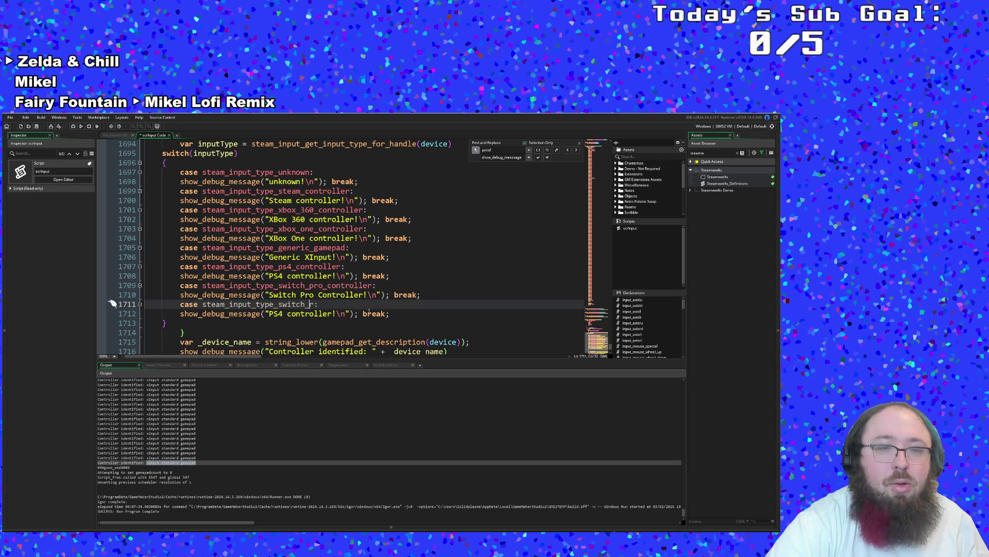
{"action": "key", "text": "BackSpace"}
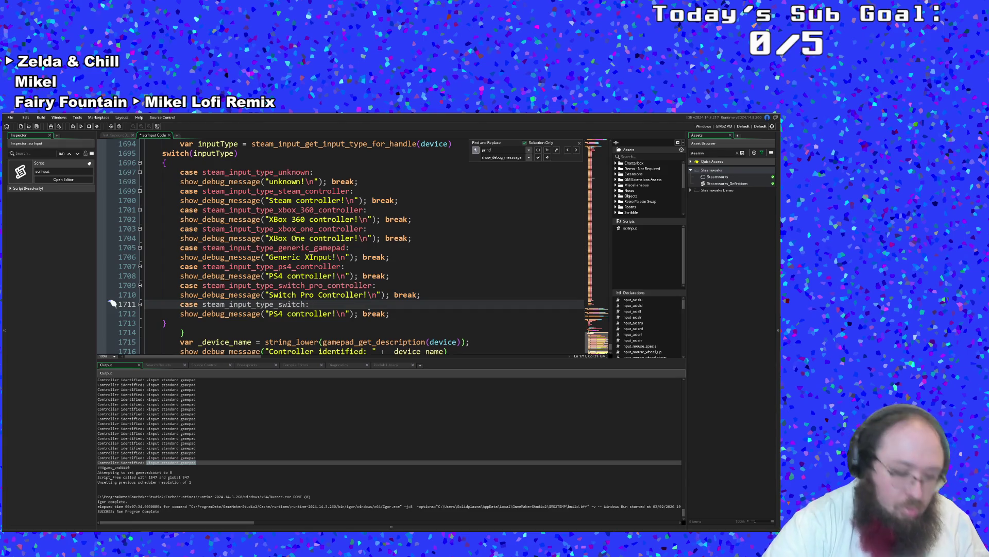
{"action": "type", "text": "_"}
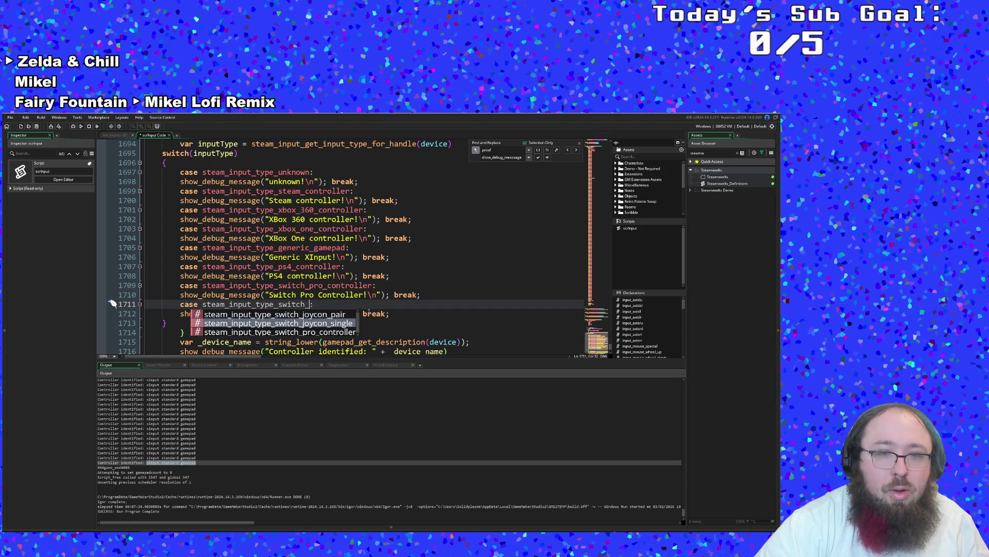
{"action": "key", "text": "Return"}
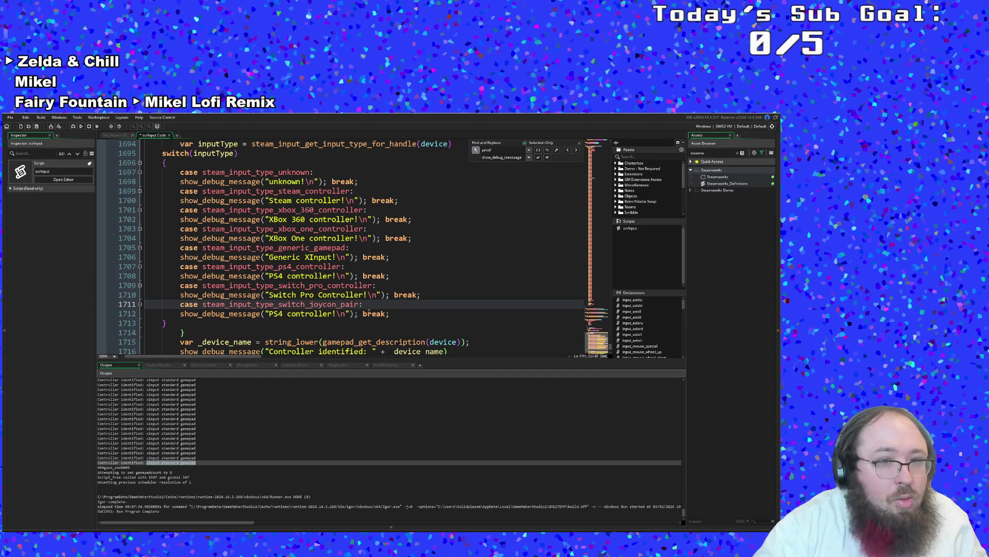
- Make the switch_joycon_pair case print 'Switch Joycons!'
{"action": "left_click_drag", "start_coordinate": [334, 316], "coordinate": [269, 315]}
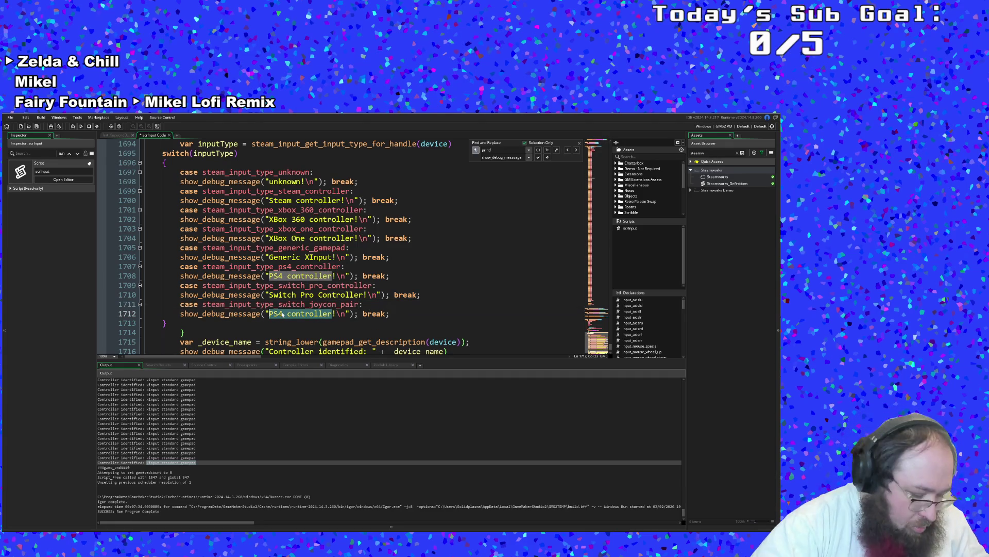
{"action": "type", "text": "Swithc Joyconsd"}
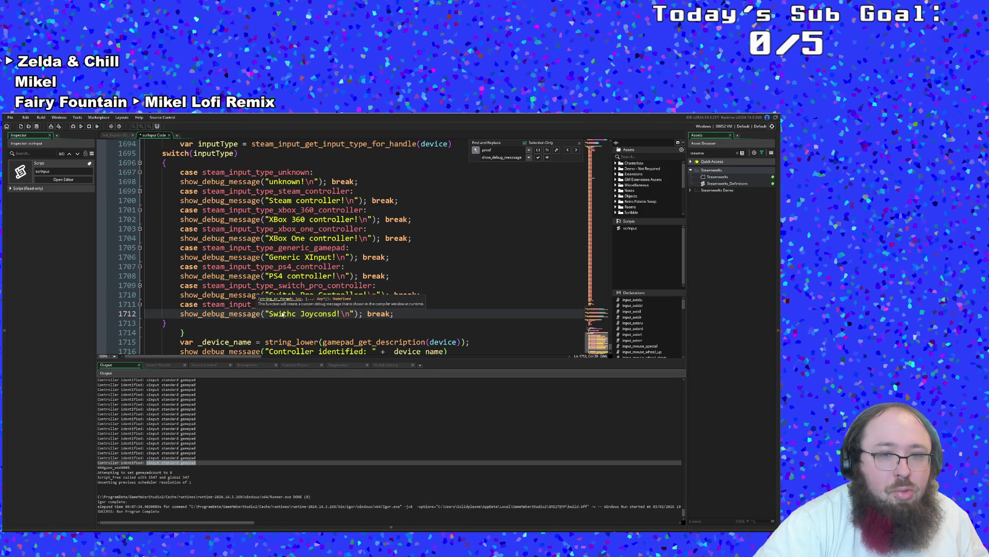
{"action": "key", "text": "BackSpace"}
{"action": "key", "text": "BackSpace"}
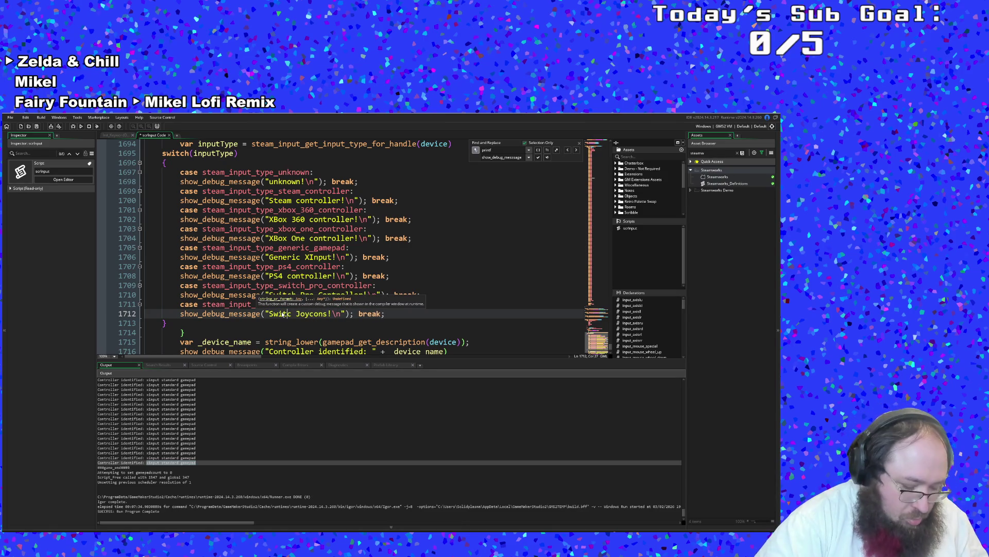
{"action": "type", "text": "h"}
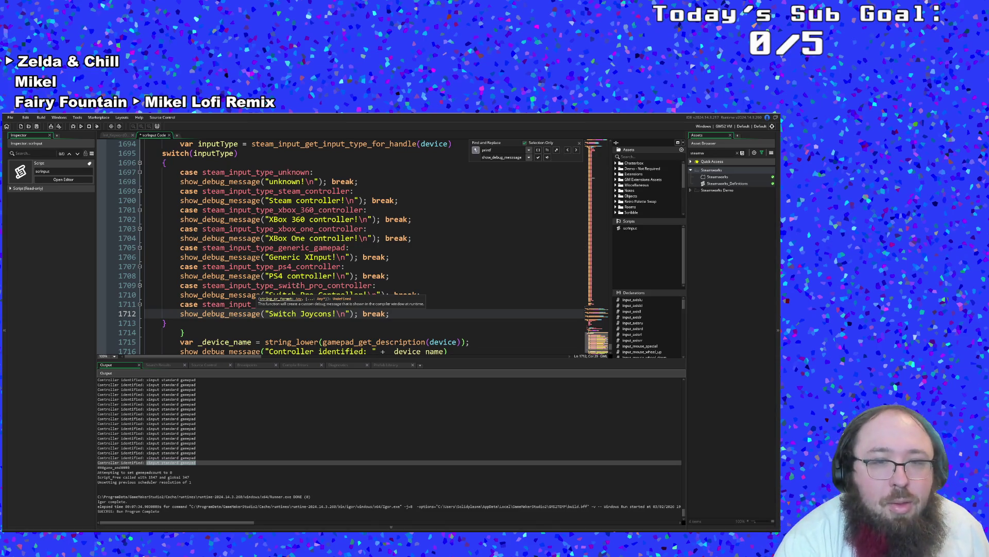
{"action": "left_click", "coordinate": [353, 313]}
- Indent the switch(inputType) line, its opening brace and its closing brace one level
{"action": "scroll", "coordinate": [361, 313], "scroll_direction": "down", "scroll_amount": 4}
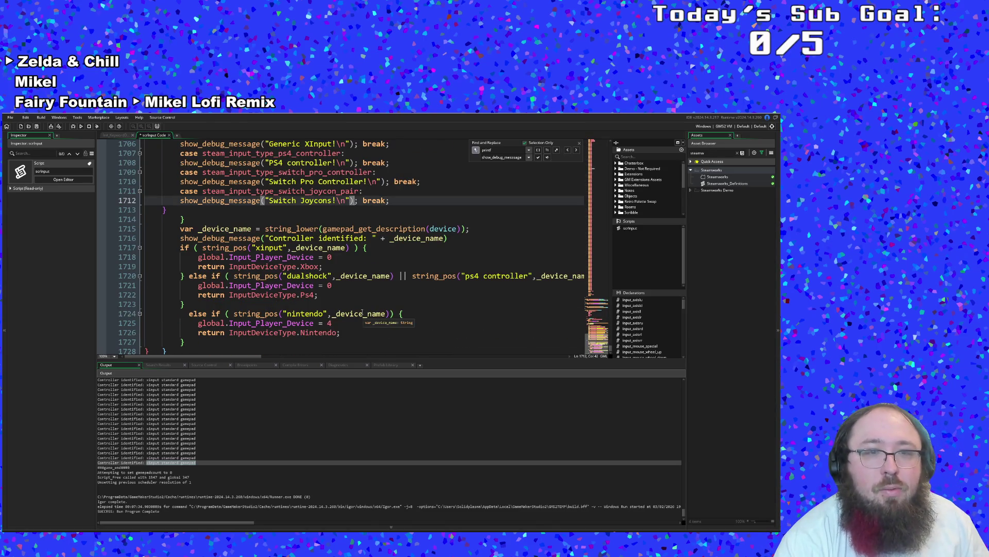
{"action": "scroll", "coordinate": [363, 312], "scroll_direction": "up", "scroll_amount": 4}
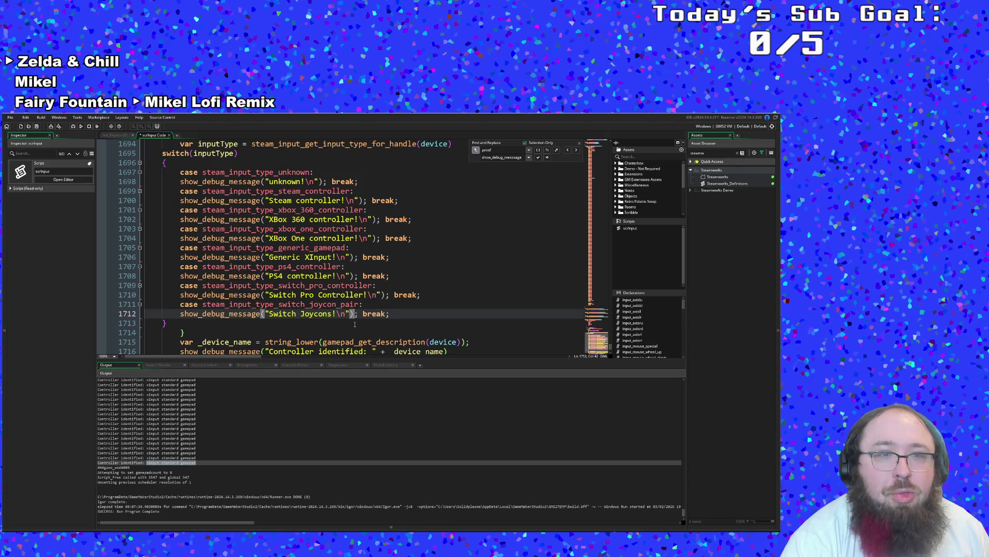
{"action": "scroll", "coordinate": [355, 322], "scroll_direction": "up", "scroll_amount": 2}
{"action": "scroll", "coordinate": [355, 324], "scroll_direction": "up", "scroll_amount": 2}
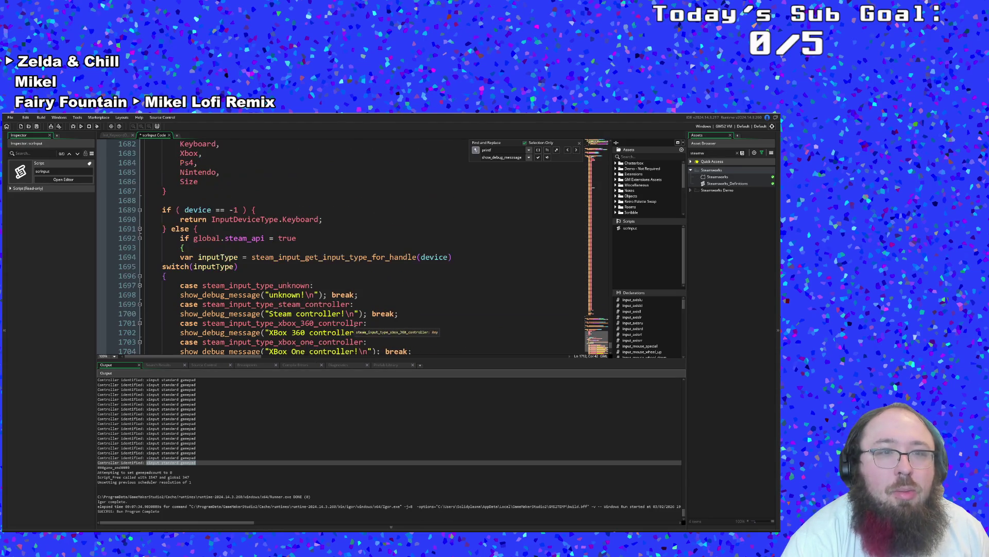
{"action": "left_click", "coordinate": [161, 267]}
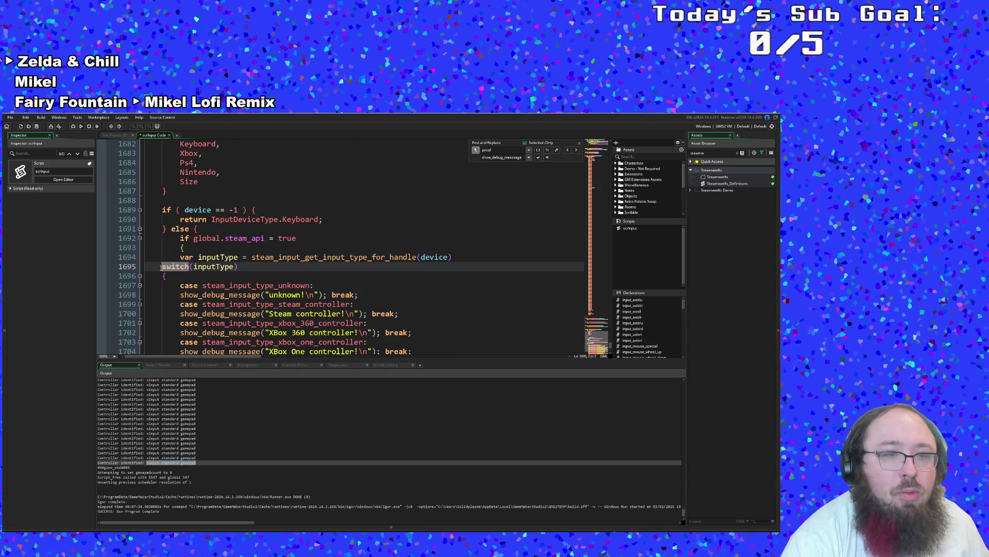
{"action": "key", "text": "Tab"}
{"action": "left_click", "coordinate": [170, 276]}
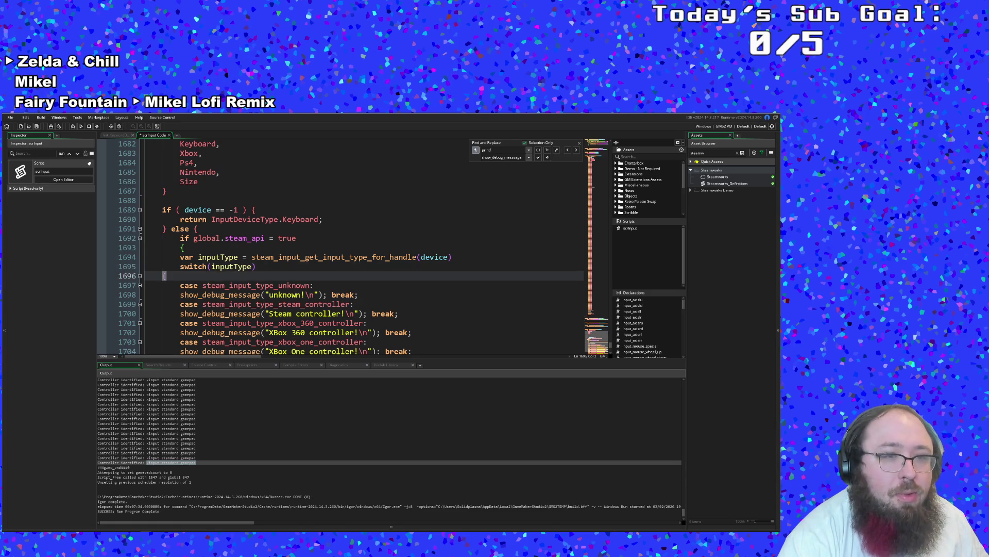
{"action": "key", "text": "Tab"}
{"action": "scroll", "coordinate": [170, 277], "scroll_direction": "down", "scroll_amount": 4}
{"action": "scroll", "coordinate": [170, 276], "scroll_direction": "down", "scroll_amount": 2}
{"action": "left_click", "coordinate": [196, 268]}
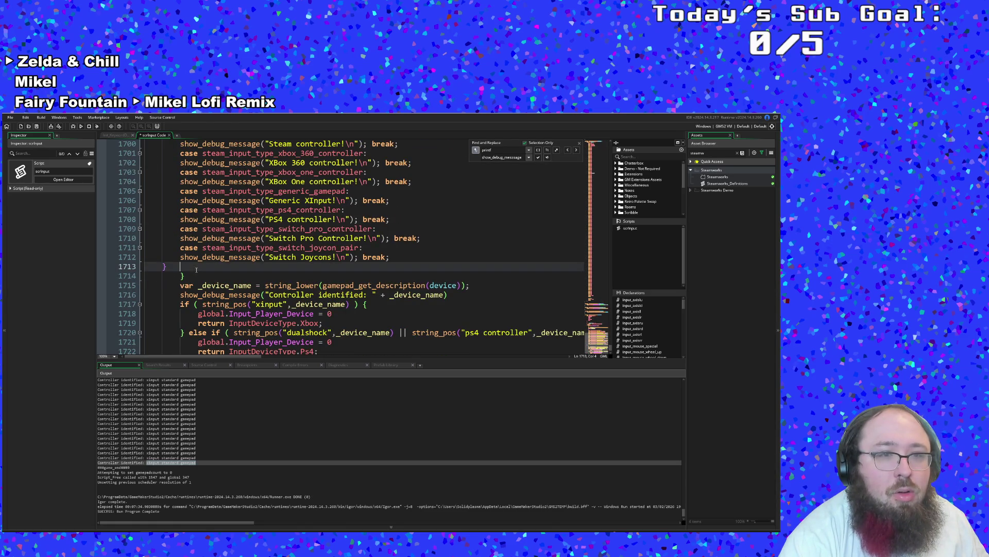
{"action": "key", "text": "Tab"}
- Multi-line select the switch body and indent all case lines one level
{"action": "scroll", "coordinate": [180, 280], "scroll_direction": "up", "scroll_amount": 4}
{"action": "scroll", "coordinate": [180, 281], "scroll_direction": "down", "scroll_amount": 2}
{"action": "scroll", "coordinate": [181, 280], "scroll_direction": "up", "scroll_amount": 2}
{"action": "left_click", "coordinate": [181, 219]}
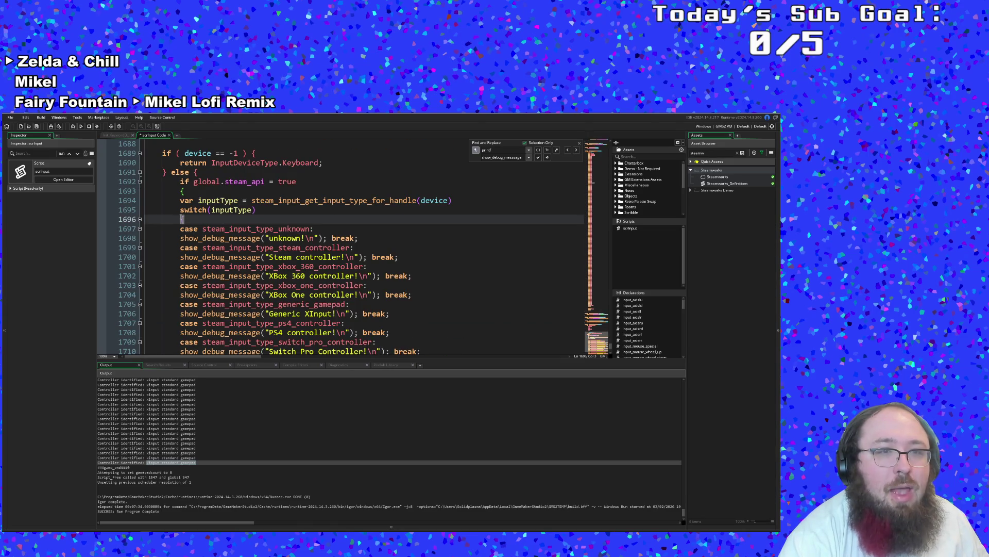
{"action": "mouse_move", "coordinate": [182, 219]}
{"action": "left_mouse_down"}
{"action": "mouse_move", "coordinate": [185, 350]}
{"action": "mouse_move", "coordinate": [180, 316]}
{"action": "left_mouse_up"}
{"action": "left_click", "coordinate": [179, 322]}
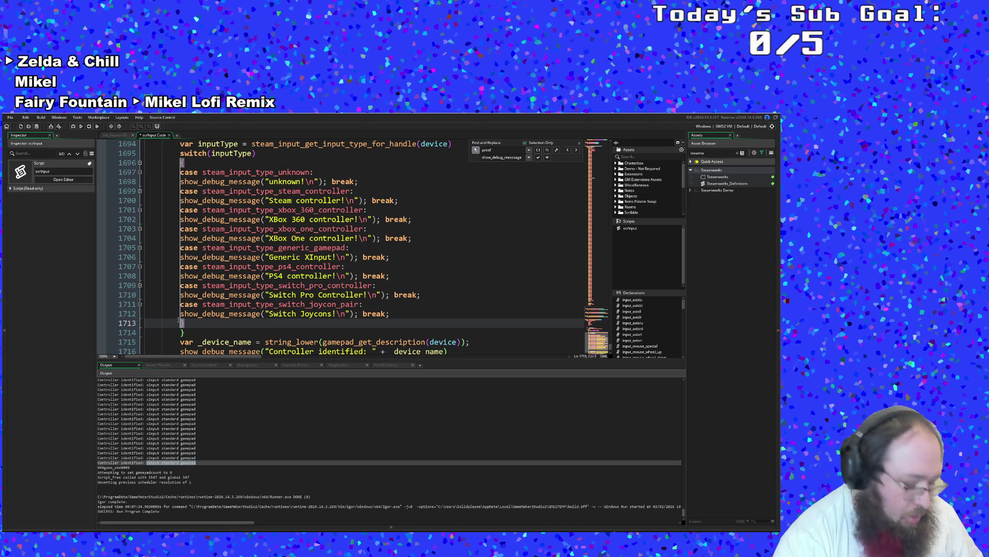
{"action": "key", "text": "Tab"}
{"action": "left_click", "coordinate": [180, 296]}
{"action": "scroll", "coordinate": [180, 294], "scroll_direction": "up", "scroll_amount": 4}
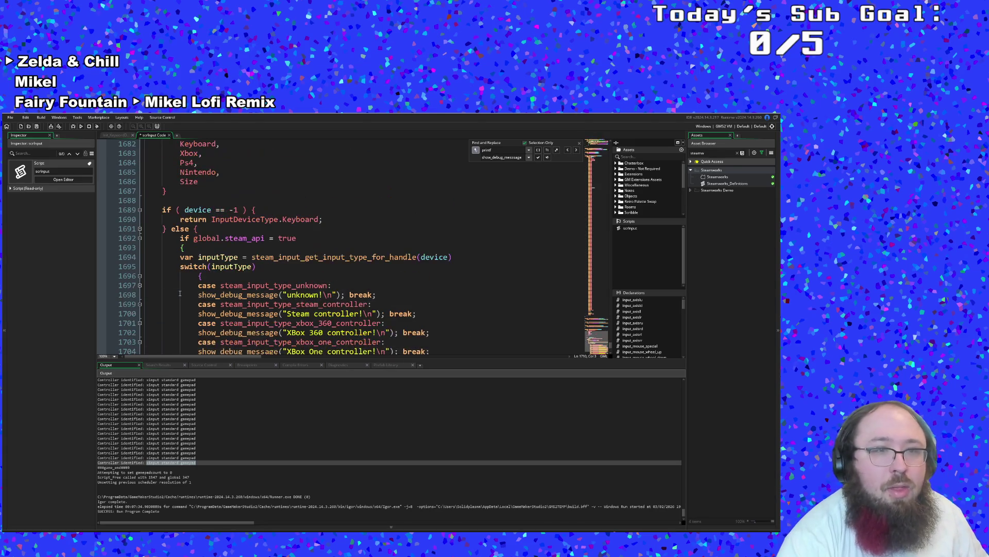
{"action": "scroll", "coordinate": [179, 293], "scroll_direction": "down", "scroll_amount": 2}
{"action": "scroll", "coordinate": [188, 290], "scroll_direction": "up", "scroll_amount": 2}
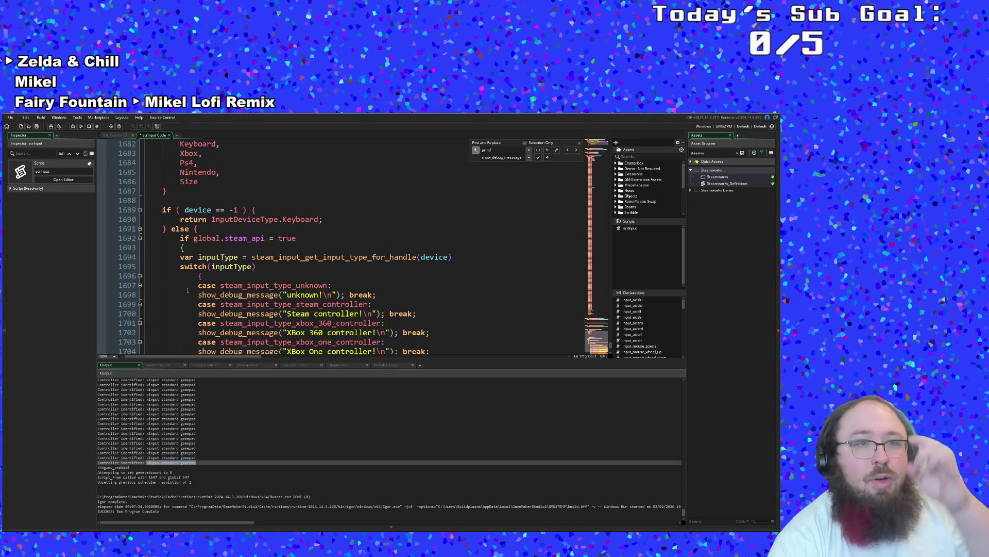
{"action": "scroll", "coordinate": [189, 288], "scroll_direction": "down", "scroll_amount": 8}
{"action": "scroll", "coordinate": [190, 287], "scroll_direction": "up", "scroll_amount": 4}
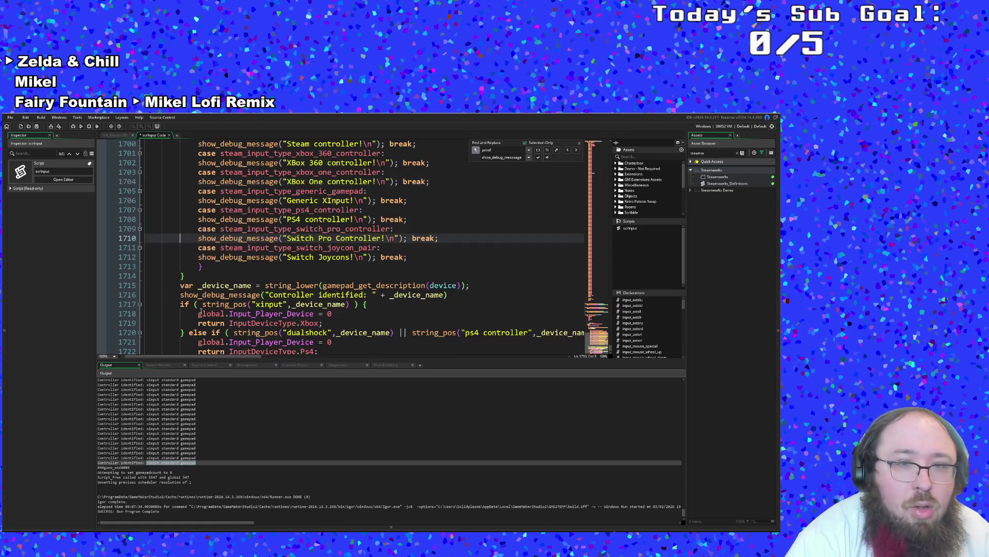
{"action": "scroll", "coordinate": [249, 314], "scroll_direction": "down", "scroll_amount": 4}
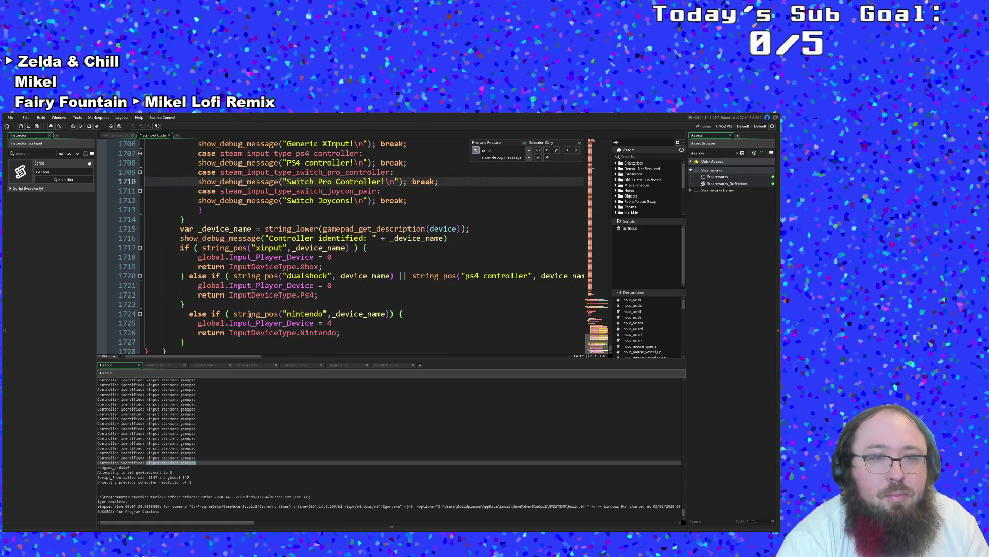
{"action": "left_click", "coordinate": [300, 323]}
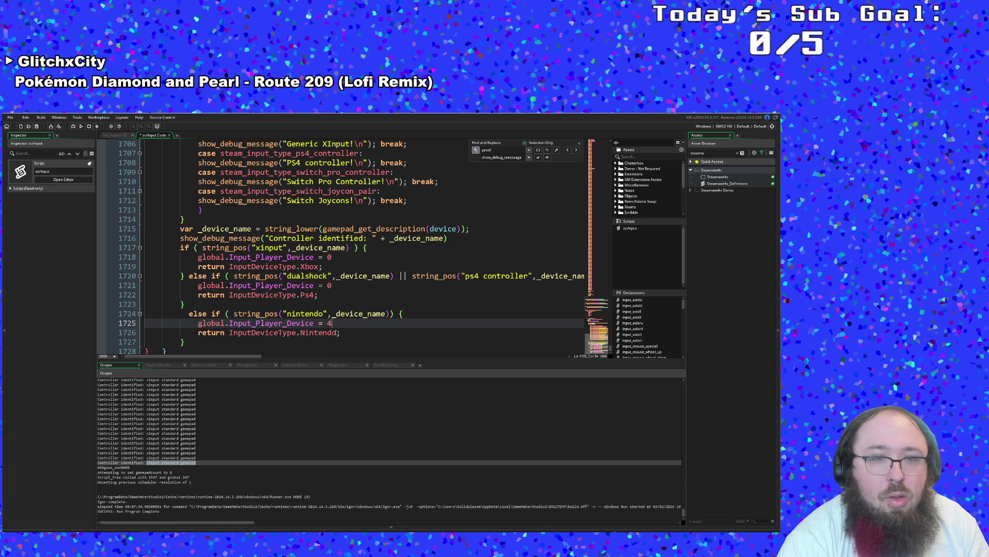
- Paste the Nintendo branch's device assignment and return lines after the Switch Joycons case
{"action": "left_click", "coordinate": [319, 333]}
{"action": "left_click", "coordinate": [345, 337]}
{"action": "left_click_drag", "start_coordinate": [342, 334], "coordinate": [154, 324]}
{"action": "key", "text": "ctrl+c"}
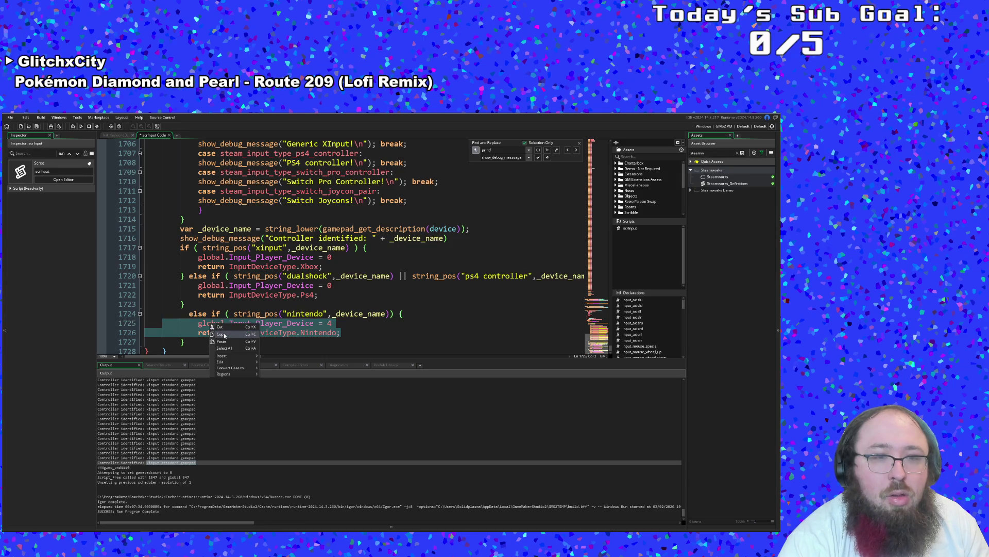
{"action": "scroll", "coordinate": [329, 327], "scroll_direction": "up", "scroll_amount": 4}
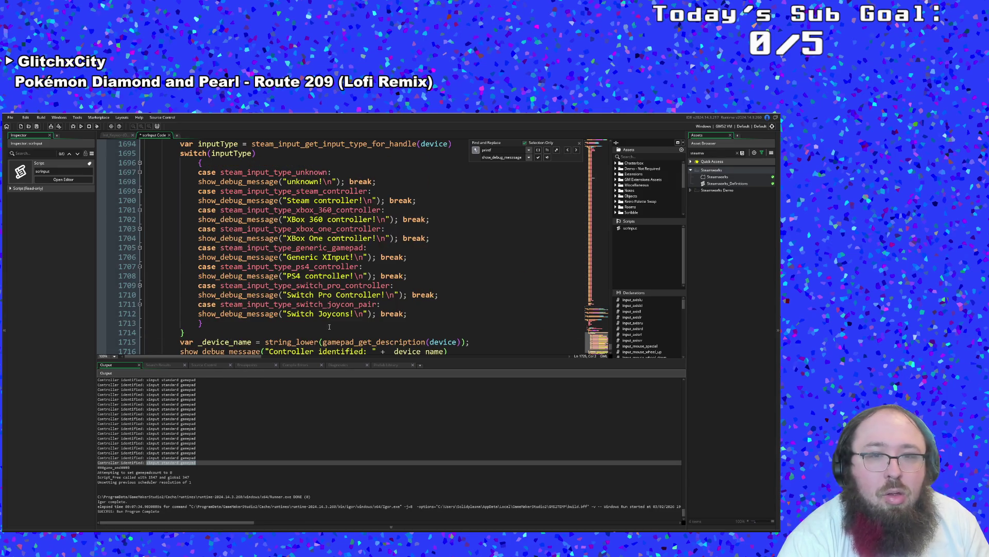
{"action": "left_click", "coordinate": [411, 311]}
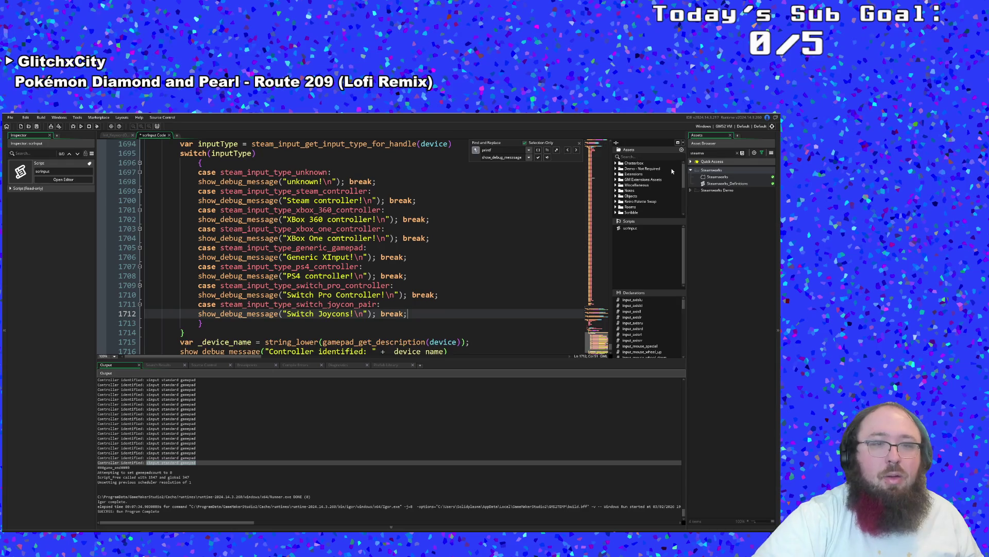
{"action": "key", "text": "Return"}
{"action": "key", "text": "ctrl+v"}
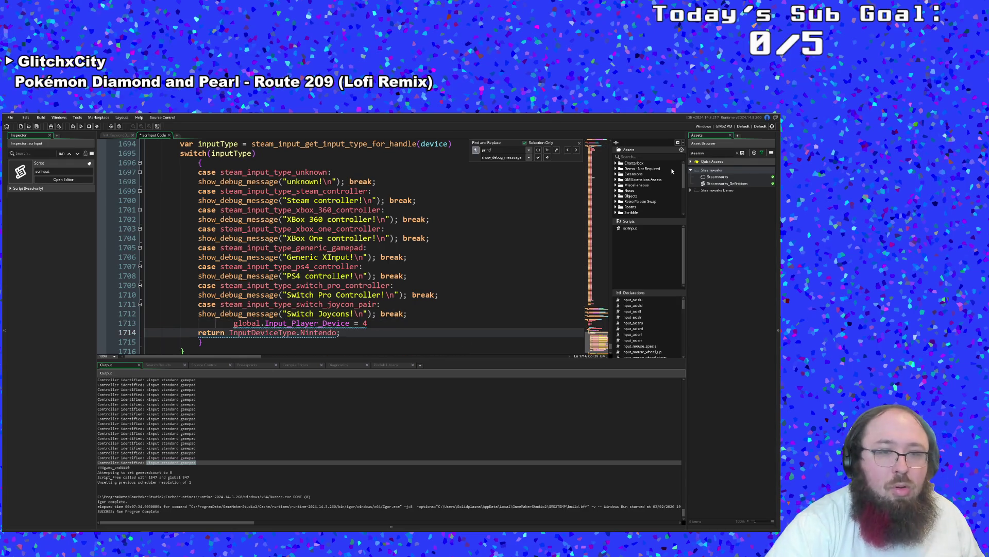
- Remove the extra indent so global.Input_Player_Device = 4 aligns with the return line
{"action": "key", "text": "Up"}
{"action": "key", "text": "Up"}
{"action": "key", "text": "Up"}
{"action": "key", "text": "Down"}
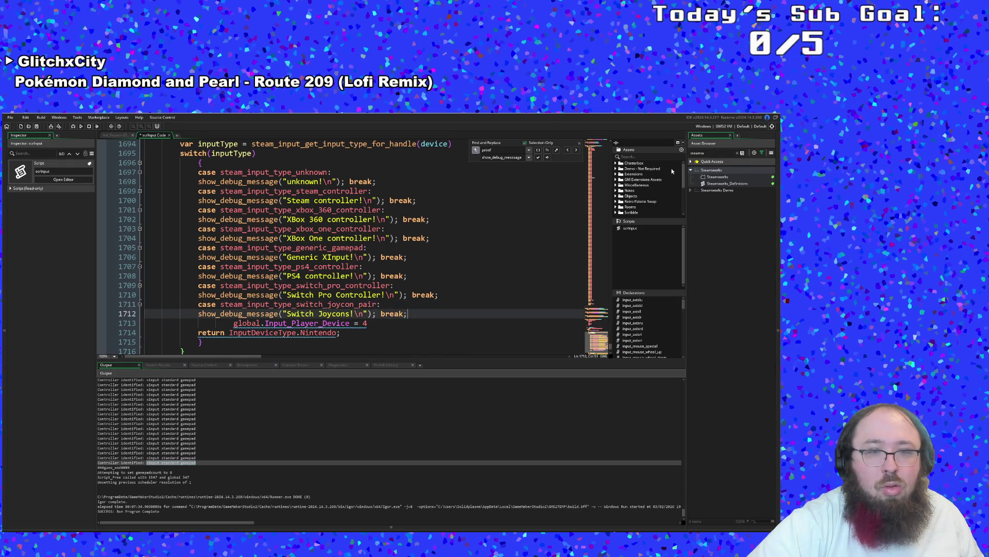
{"action": "key", "text": "Down"}
{"action": "key", "text": "Home"}
{"action": "key", "text": "BackSpace"}
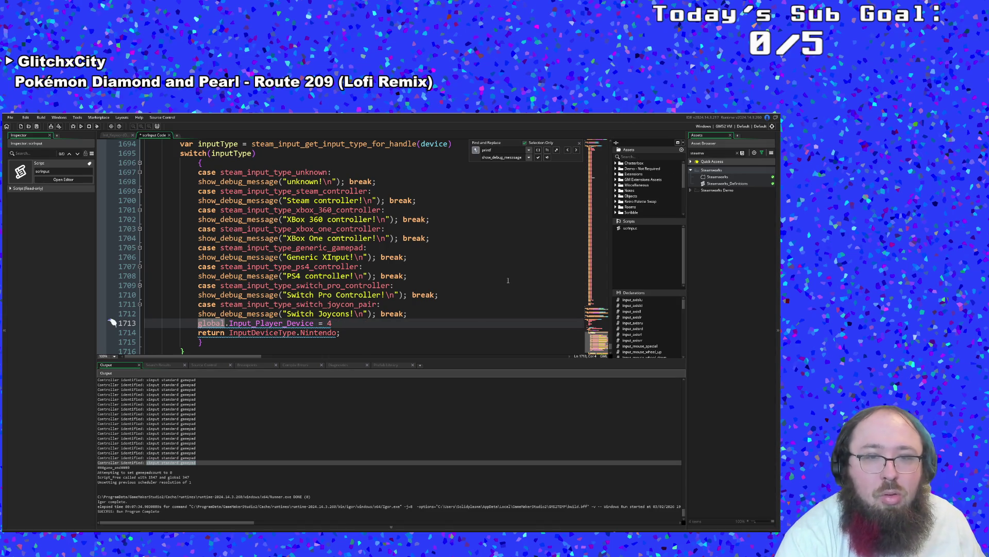
{"action": "left_click", "coordinate": [354, 330]}
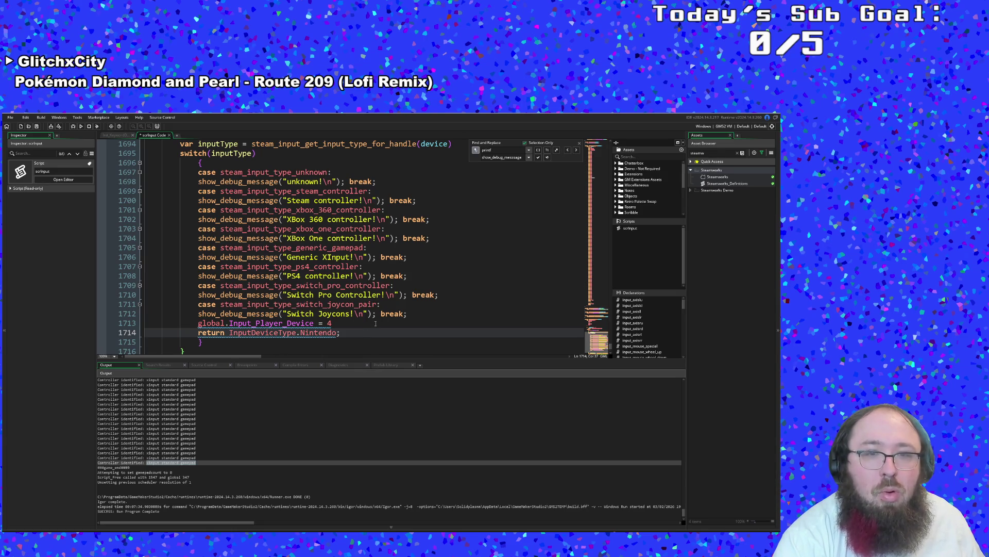
- Move the Joycons case's break below the Nintendo return line
{"action": "double_click", "coordinate": [384, 315]}
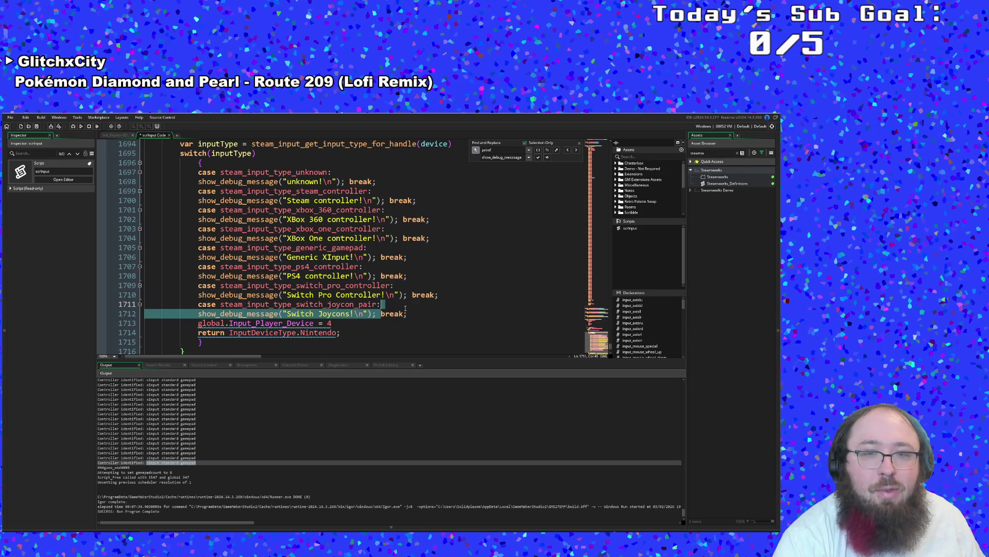
{"action": "right_click", "coordinate": [401, 318]}
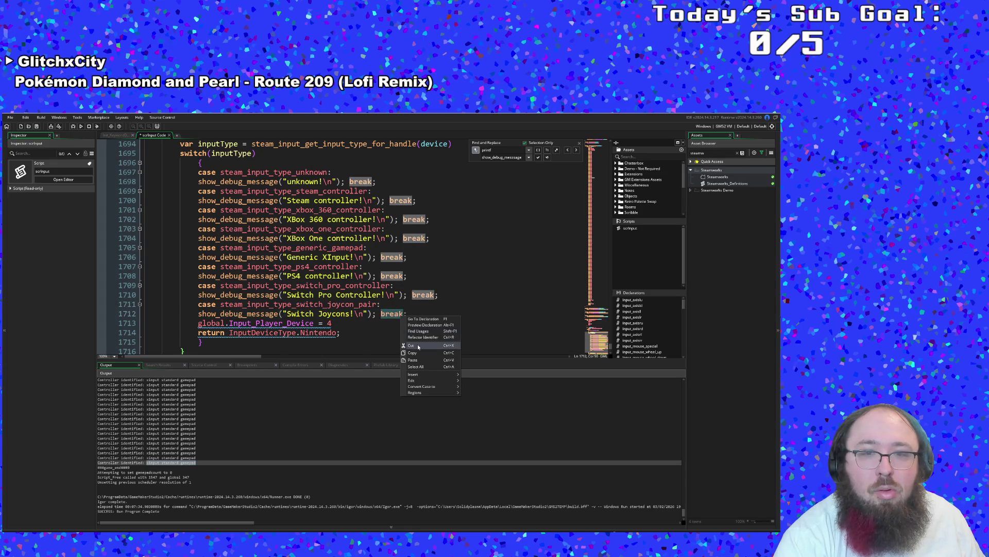
{"action": "left_click", "coordinate": [424, 348]}
{"action": "key", "text": "BackSpace"}
{"action": "key", "text": "BackSpace"}
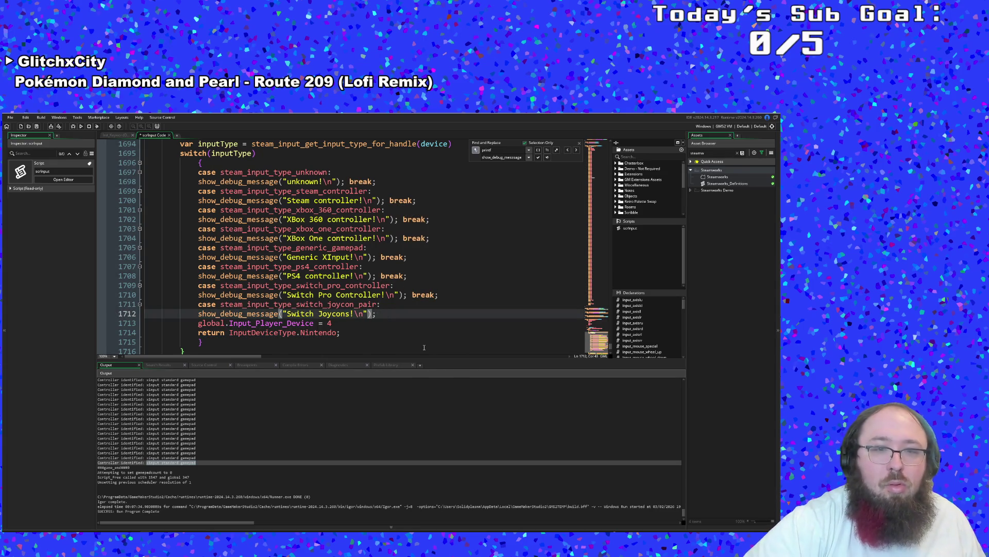
{"action": "key", "text": "Down"}
{"action": "key", "text": "Down"}
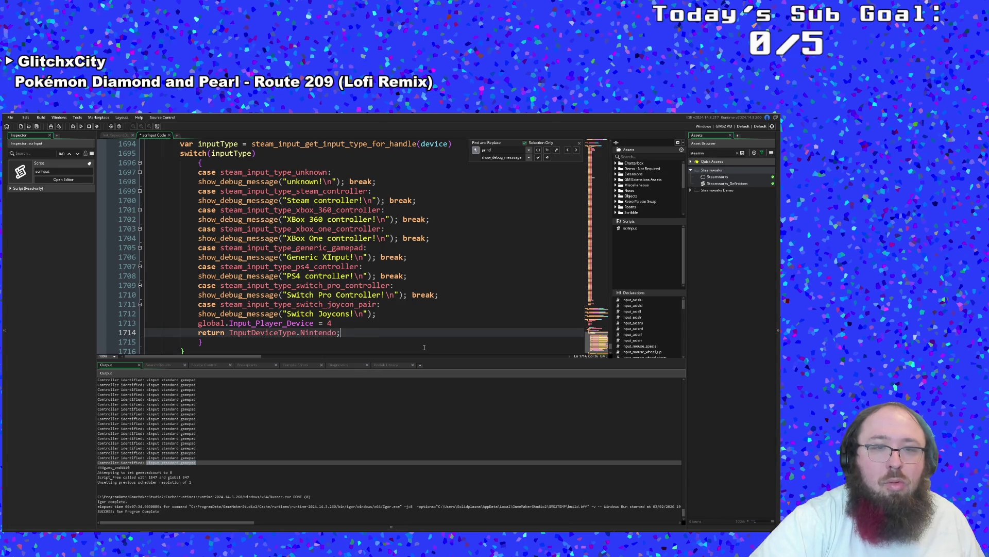
{"action": "key", "text": "Return"}
{"action": "type", "text": "break"}
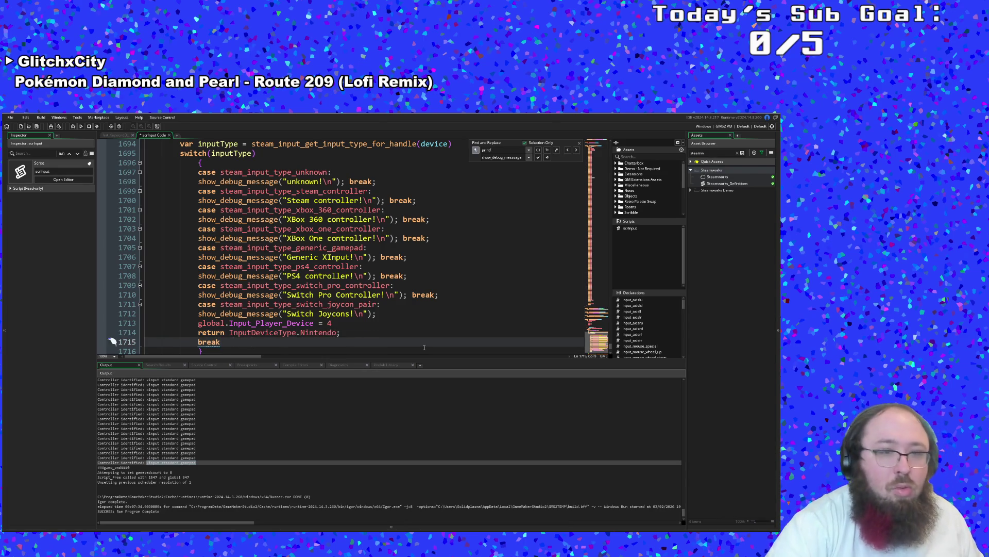
- Clear the Joycons case of the extra break and the pasted Nintendo assignment and return lines
{"action": "left_click", "coordinate": [380, 331]}
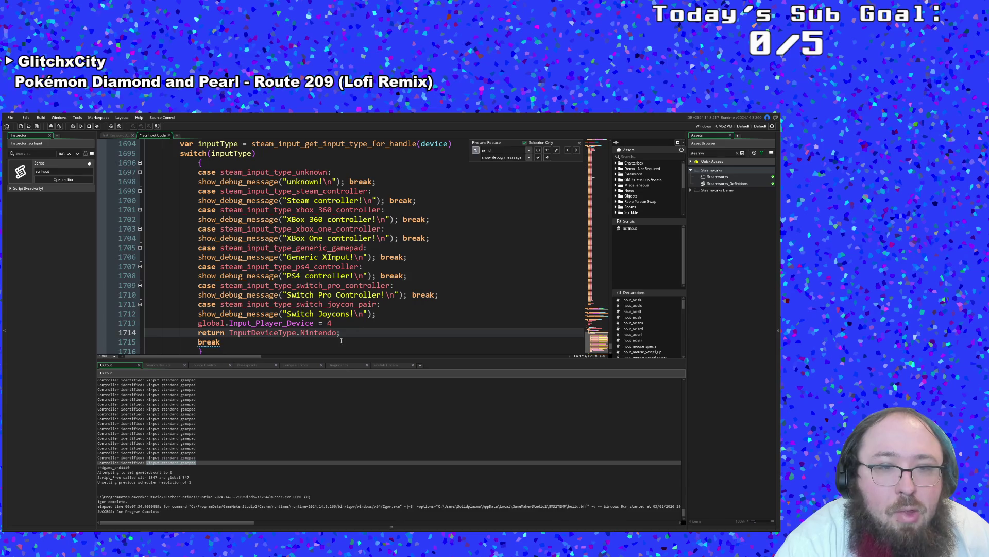
{"action": "left_click", "coordinate": [227, 341]}
{"action": "mouse_move", "coordinate": [222, 341]}
{"action": "left_mouse_down"}
{"action": "mouse_move", "coordinate": [198, 313]}
{"action": "mouse_move", "coordinate": [146, 314]}
{"action": "left_mouse_up"}
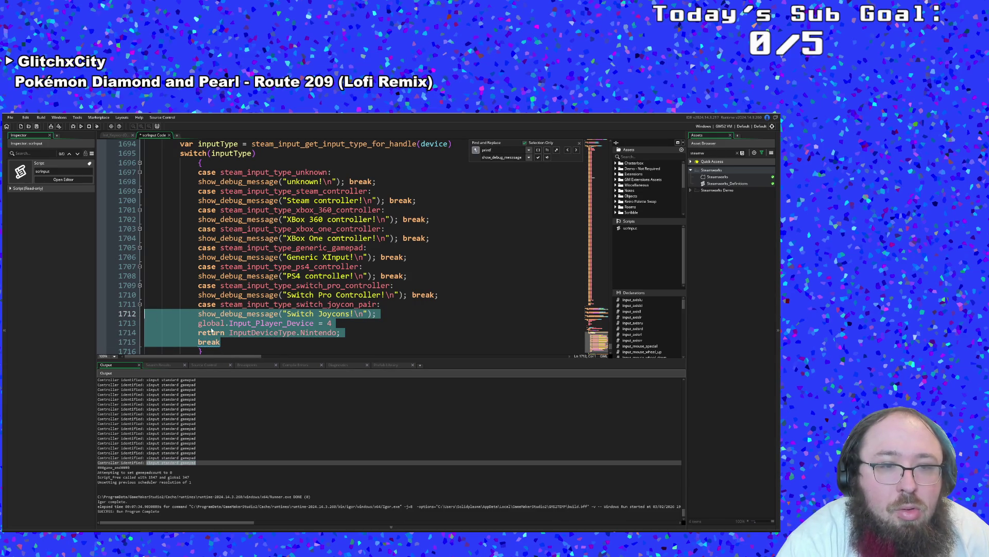
{"action": "left_click", "coordinate": [222, 342]}
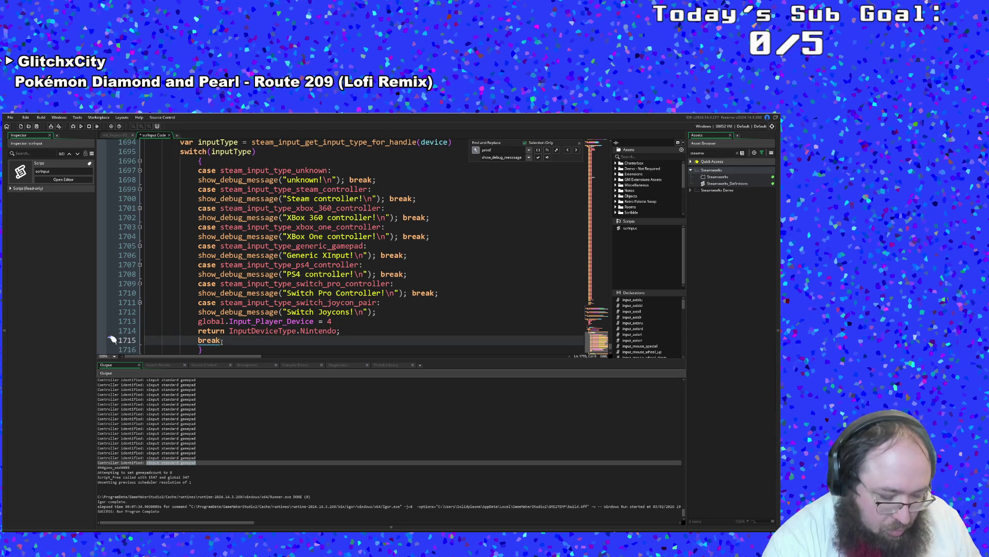
{"action": "double_click", "coordinate": [222, 342]}
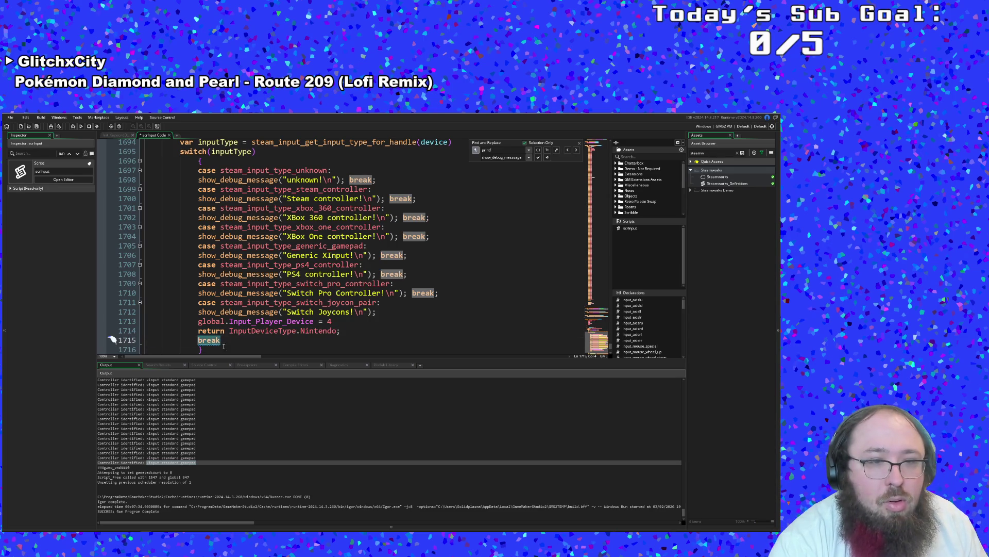
{"action": "key", "text": "Left"}
{"action": "key", "text": "shift+End"}
{"action": "key", "text": "Delete"}
{"action": "key", "text": "BackSpace"}
{"action": "key", "text": "BackSpace"}
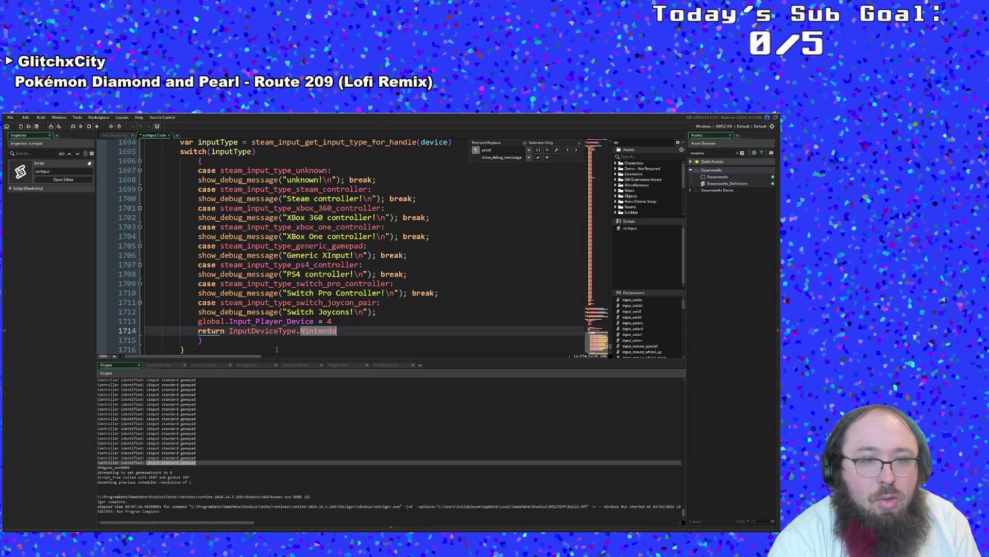
{"action": "type", "text": ";"}
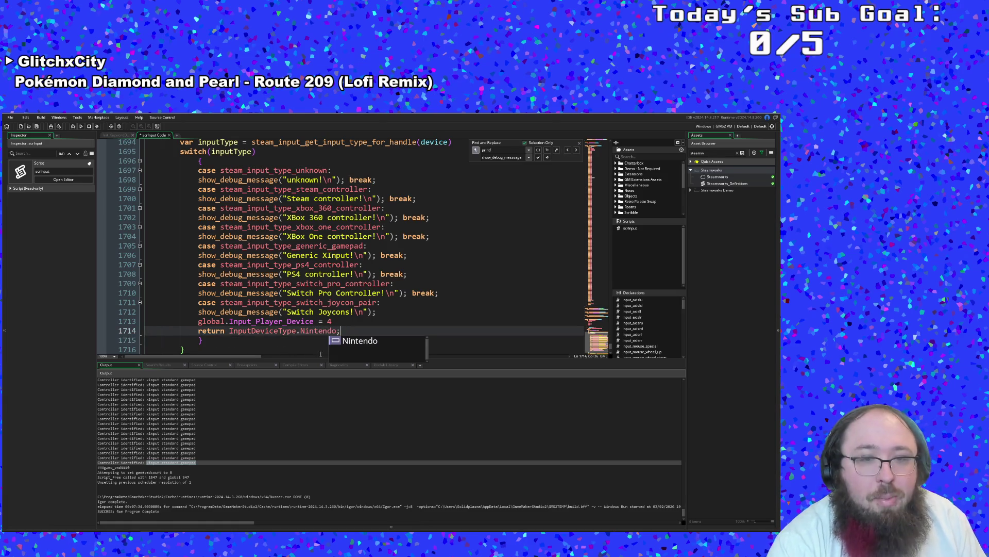
{"action": "mouse_move", "coordinate": [344, 332]}
{"action": "left_mouse_down"}
{"action": "mouse_move", "coordinate": [146, 322]}
{"action": "mouse_move", "coordinate": [144, 312]}
{"action": "mouse_move", "coordinate": [145, 321]}
{"action": "left_mouse_up"}
{"action": "key", "text": "ctrl+c"}
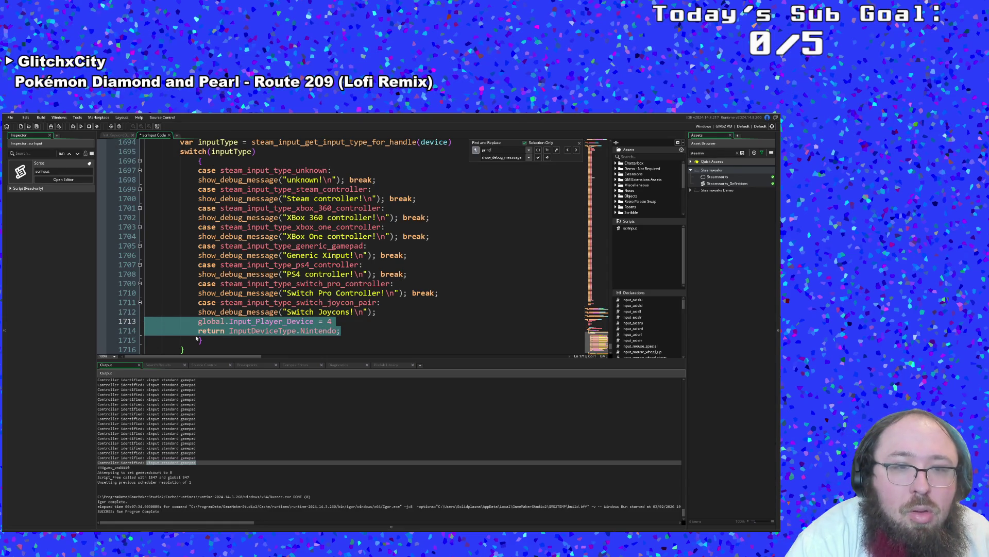
{"action": "key", "text": "Delete"}
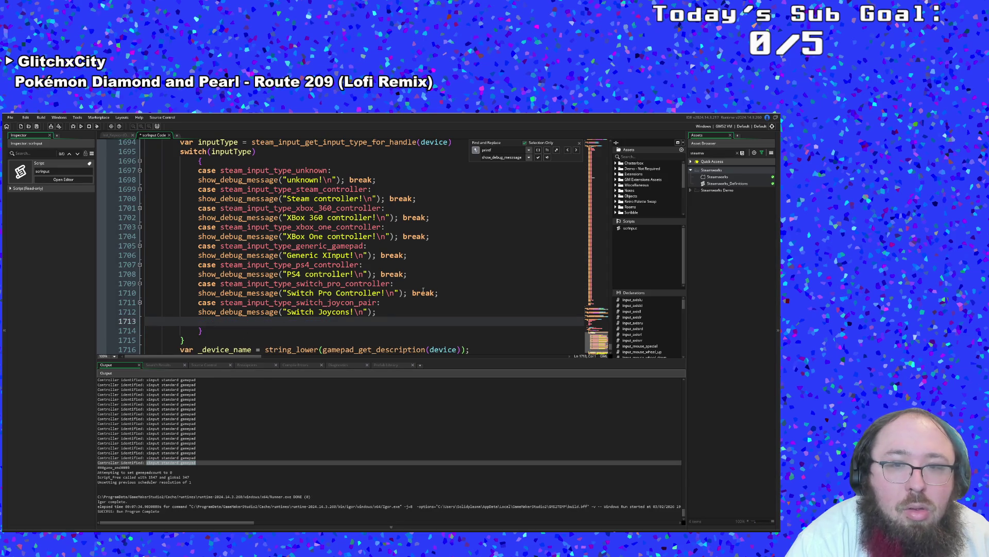
- Replace the Switch Pro Controller break with global.Input_Player_Device = 4 and return InputDeviceType.Nintendo, indented correctly
{"action": "left_click_drag", "start_coordinate": [412, 293], "coordinate": [439, 293]}
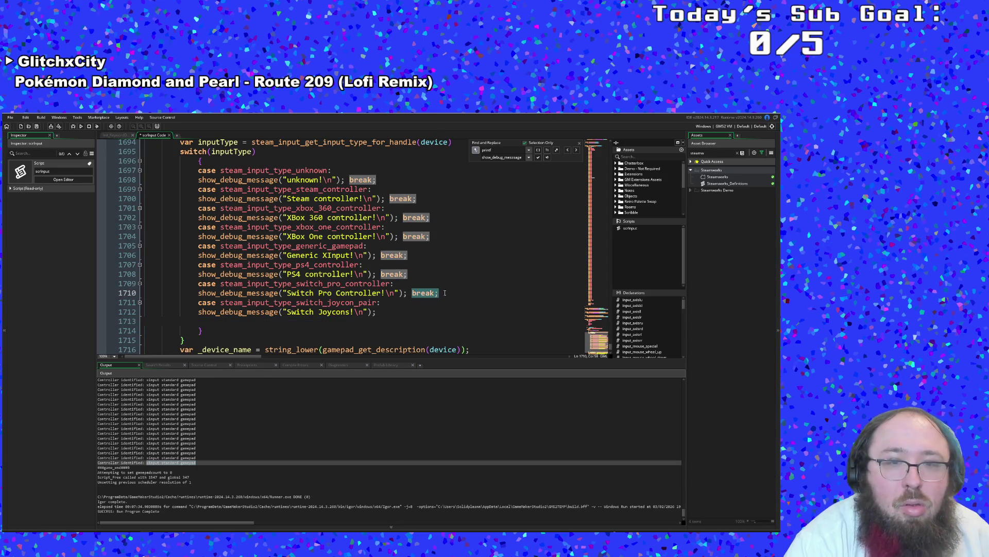
{"action": "key", "text": "Return"}
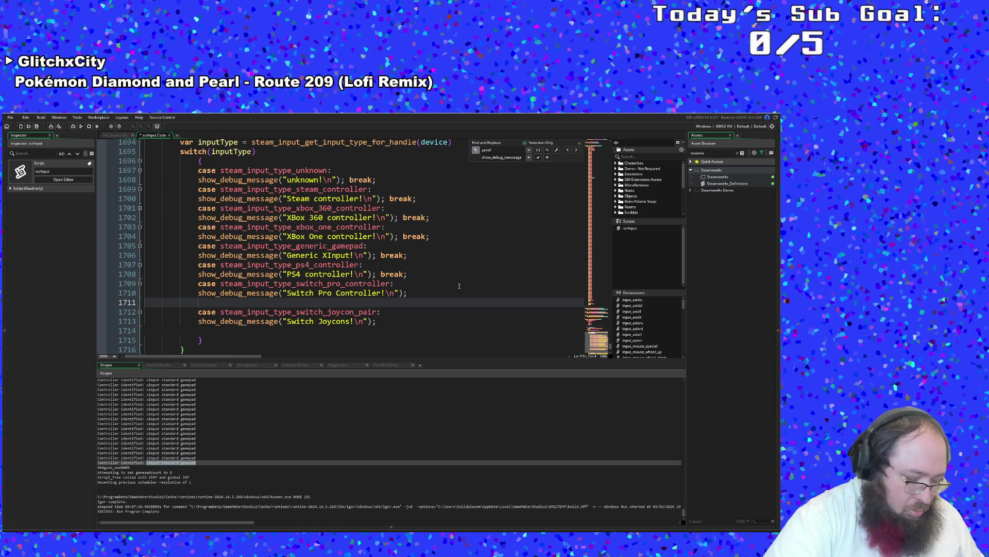
{"action": "key", "text": "ctrl+v"}
{"action": "key", "text": "Up"}
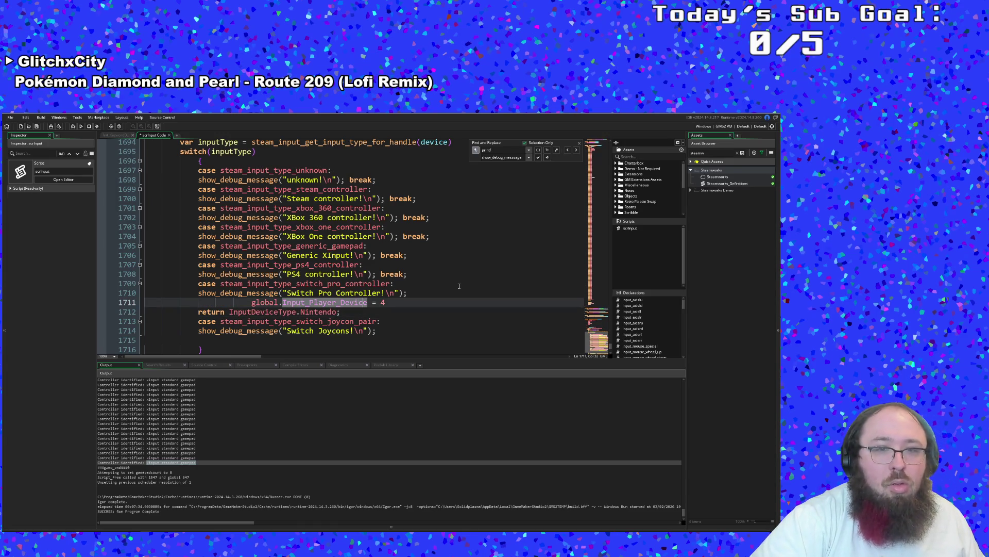
{"action": "key", "text": "Home"}
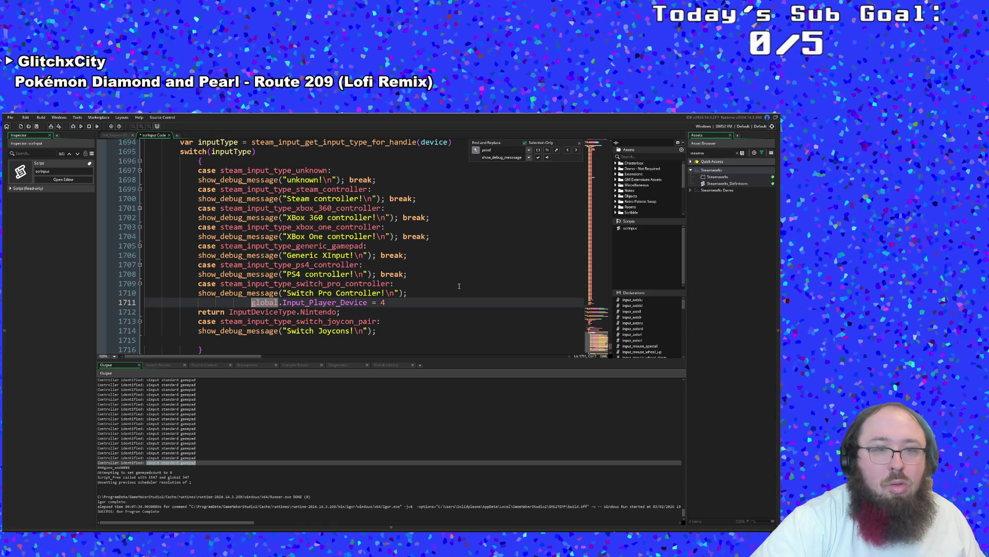
{"action": "key", "text": "shift+Left"}
{"action": "key", "text": "shift+Left"}
{"action": "key", "text": "BackSpace"}
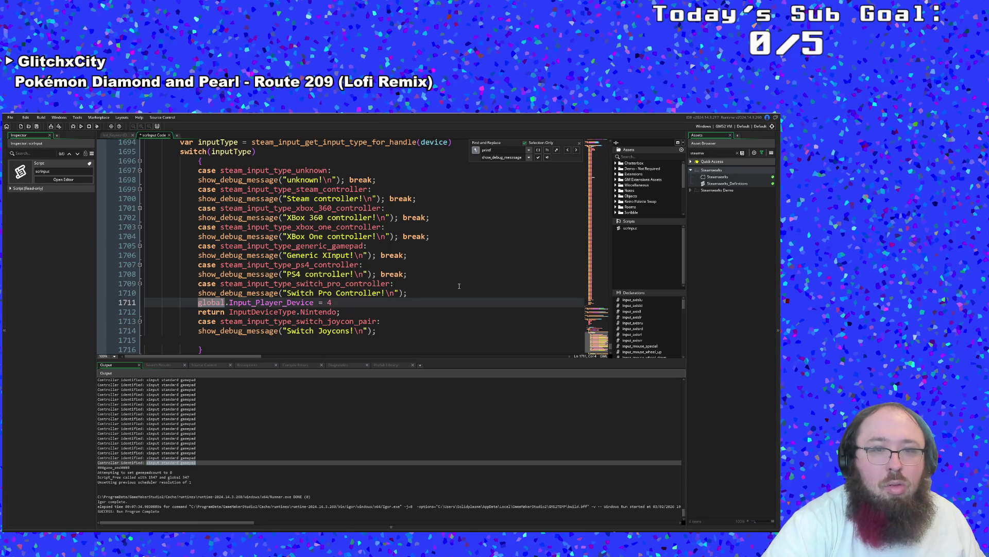
- Add the same device 4 assignment and Nintendo return under the Joycon pair message, fixing indentation
{"action": "left_click", "coordinate": [384, 321]}
{"action": "key", "text": "Down"}
{"action": "scroll", "coordinate": [380, 325], "scroll_direction": "down", "scroll_amount": 2}
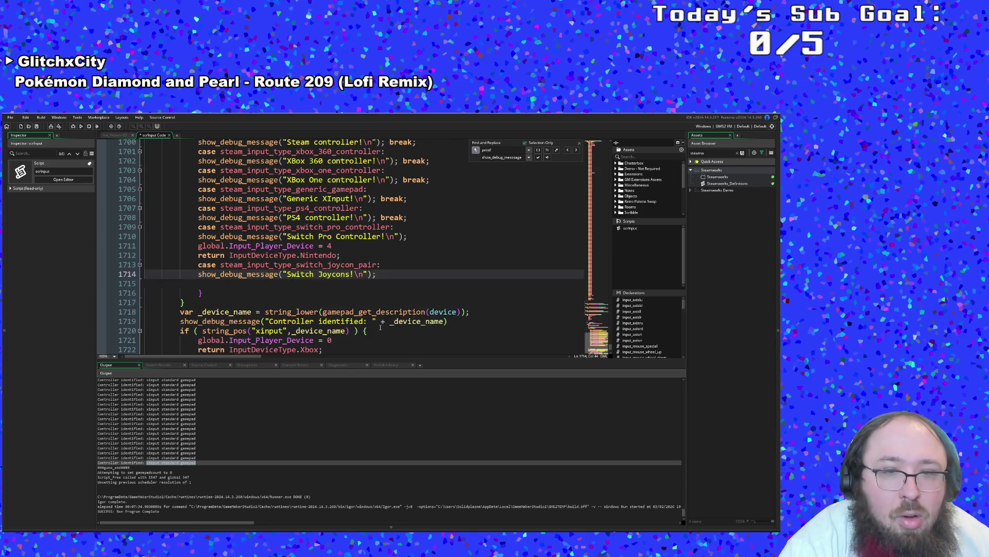
{"action": "scroll", "coordinate": [380, 326], "scroll_direction": "up", "scroll_amount": 2}
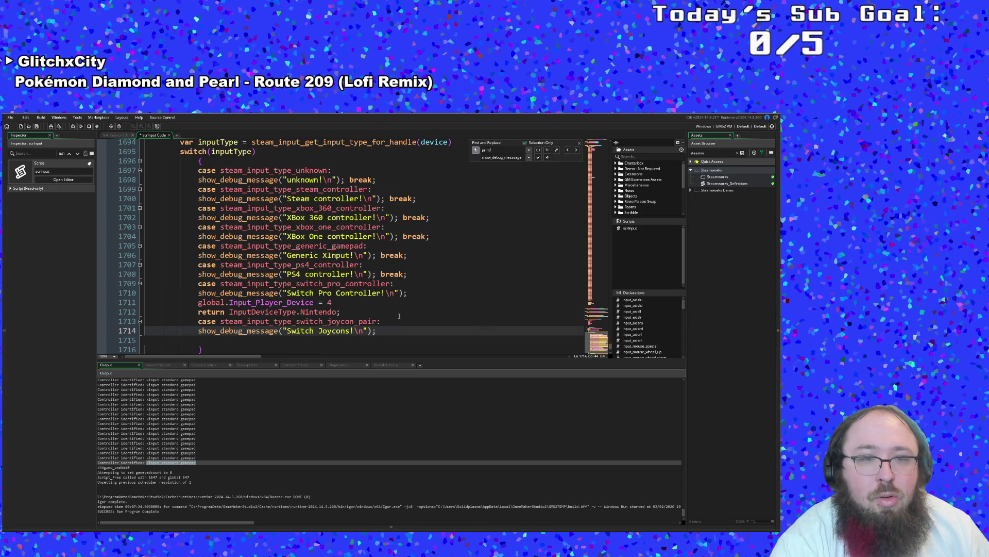
{"action": "key", "text": "Return"}
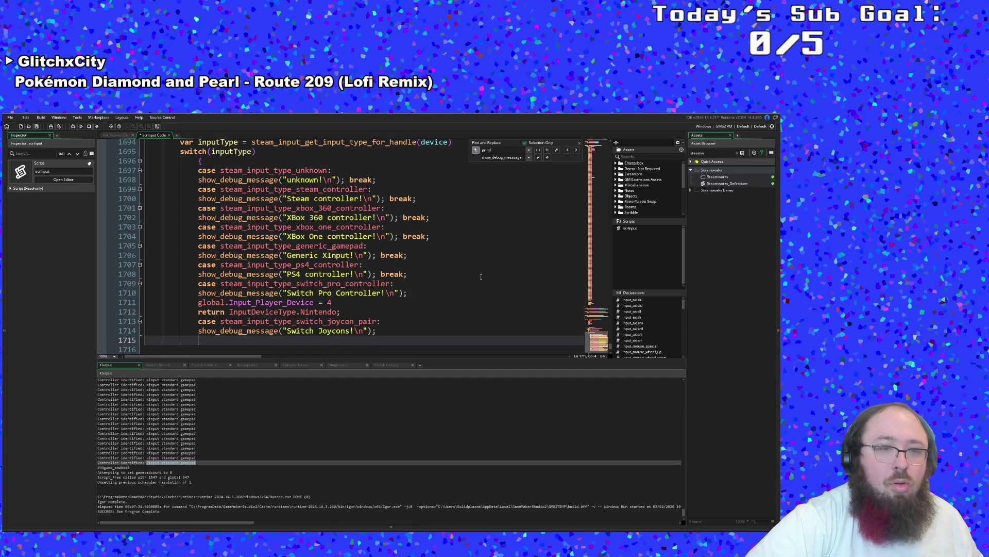
{"action": "key", "text": "ctrl+v"}
{"action": "key", "text": "Up"}
{"action": "key", "text": "Up"}
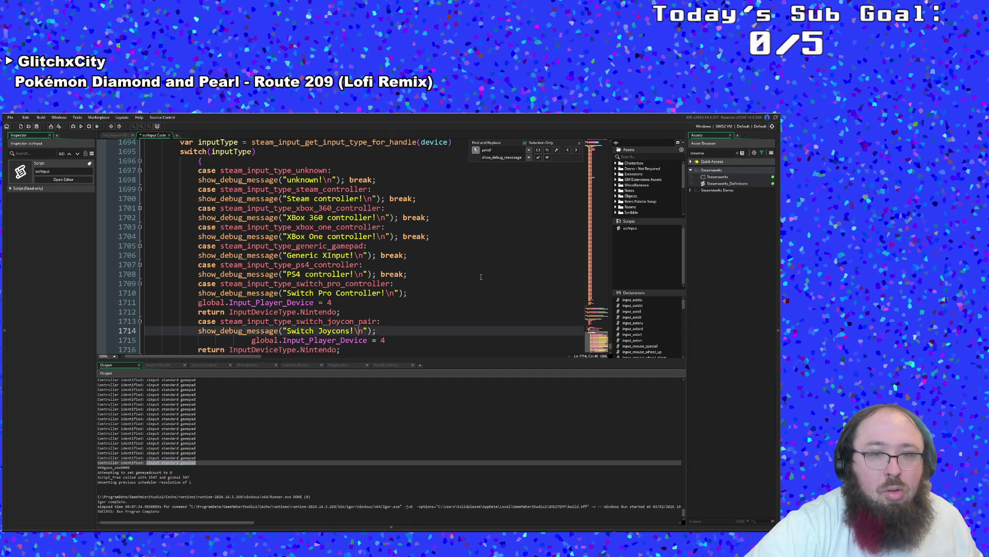
{"action": "key", "text": "Down"}
{"action": "key", "text": "Home"}
{"action": "key", "text": "Right"}
{"action": "key", "text": "Right"}
{"action": "key", "text": "Right"}
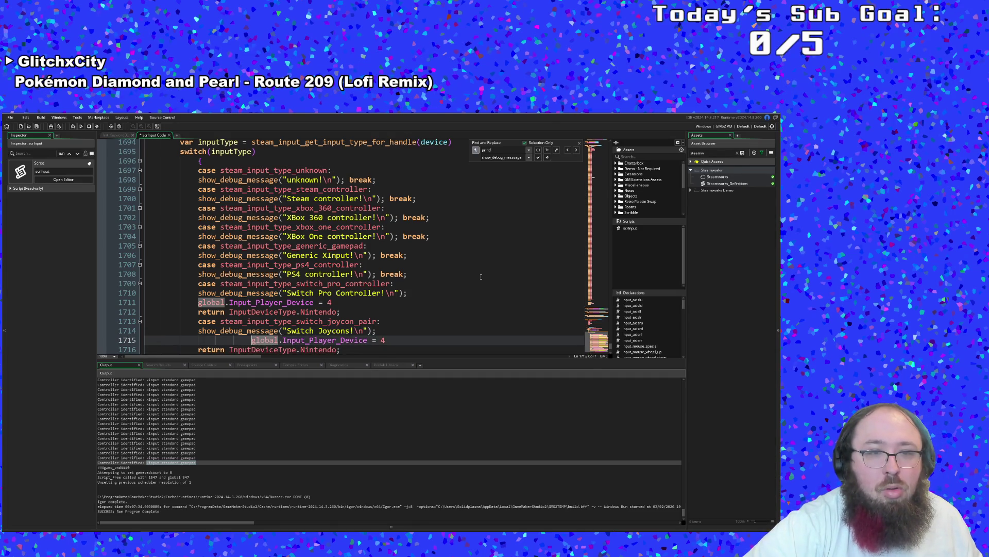
{"action": "key", "text": "BackSpace"}
{"action": "key", "text": "BackSpace"}
{"action": "key", "text": "BackSpace"}
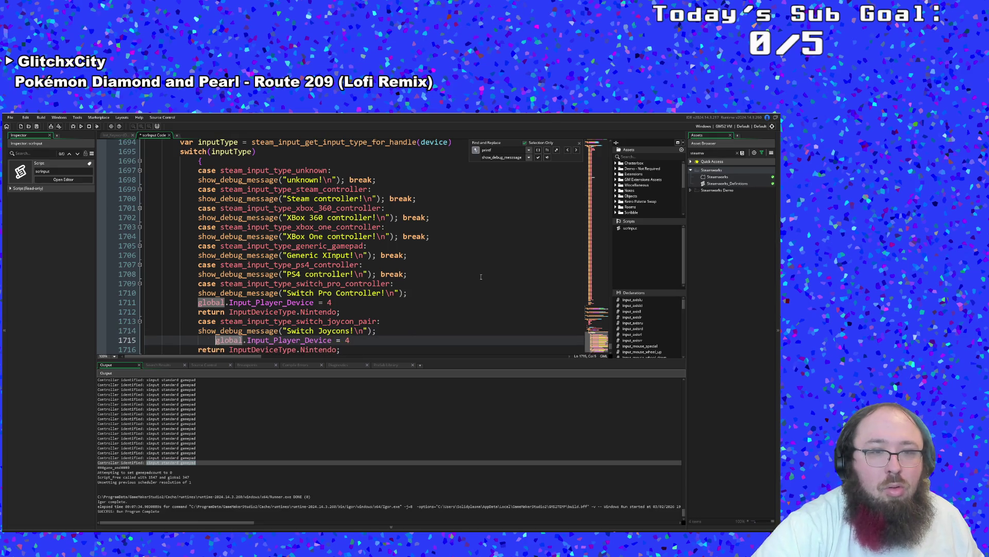
{"action": "key", "text": "BackSpace"}
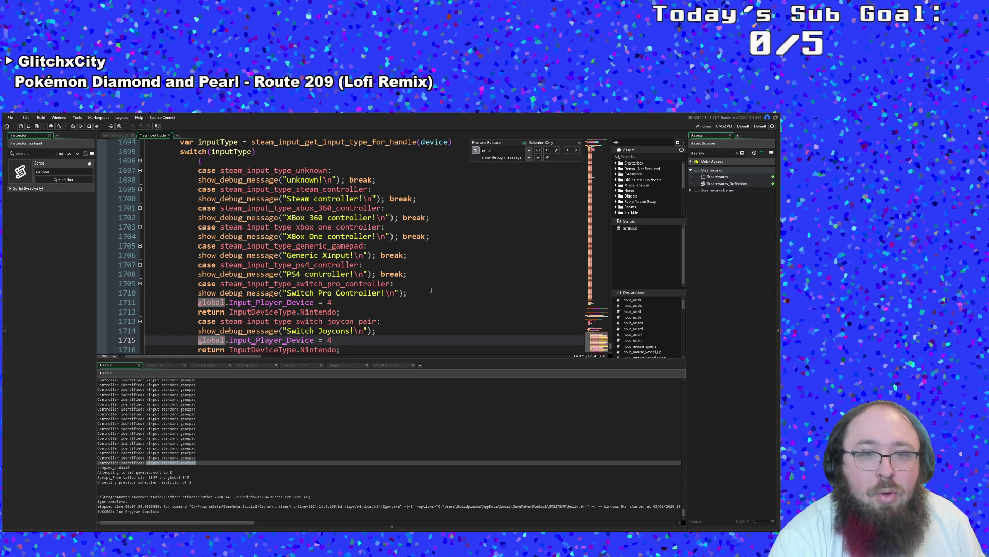
{"action": "left_click", "coordinate": [418, 292]}
{"action": "left_click", "coordinate": [409, 284]}
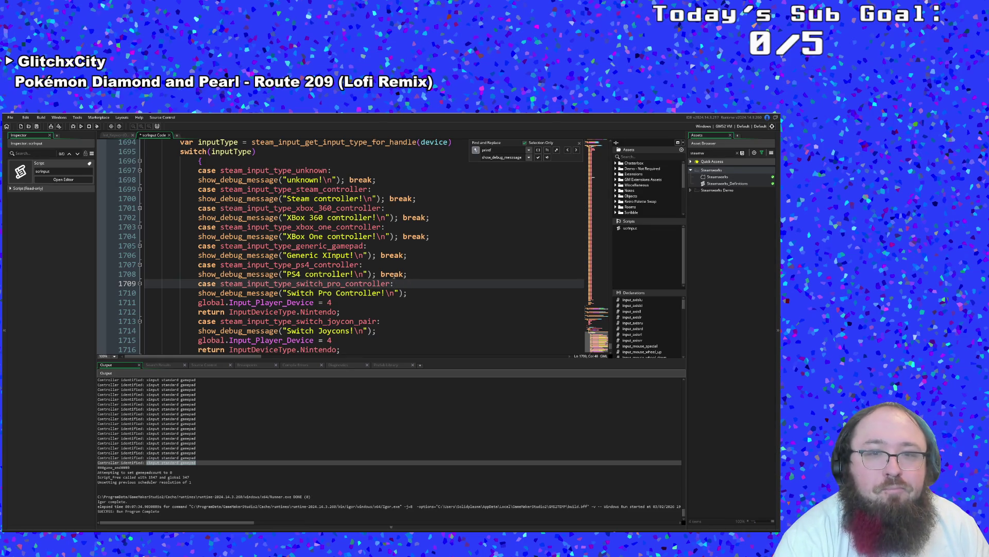
- Copy the PS4 device assignment and return lines from the string_pos branch
{"action": "scroll", "coordinate": [376, 278], "scroll_direction": "down", "scroll_amount": 6}
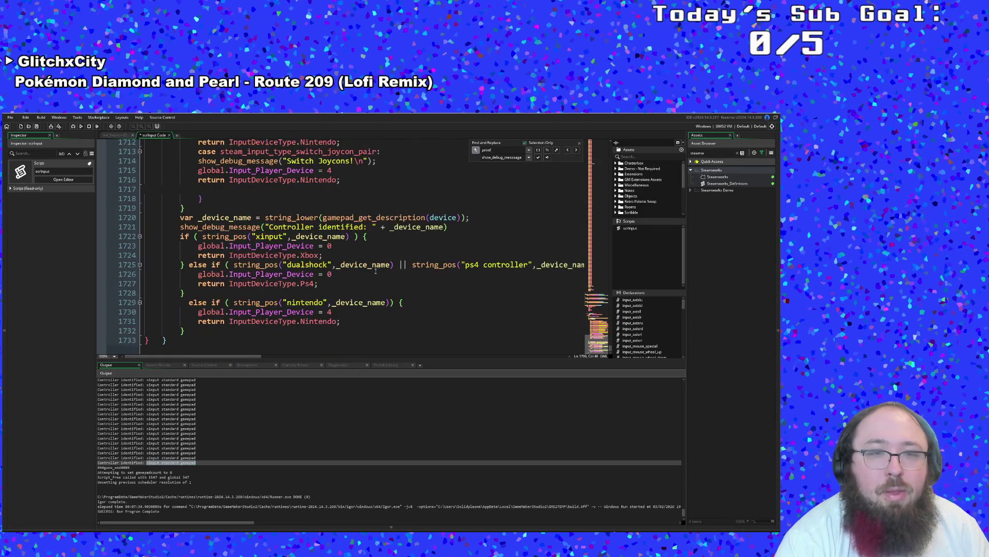
{"action": "mouse_move", "coordinate": [318, 284]}
{"action": "left_mouse_down"}
{"action": "mouse_move", "coordinate": [167, 275]}
{"action": "mouse_move", "coordinate": [147, 283]}
{"action": "mouse_move", "coordinate": [141, 274]}
{"action": "left_mouse_up"}
{"action": "key", "text": "ctrl+c"}
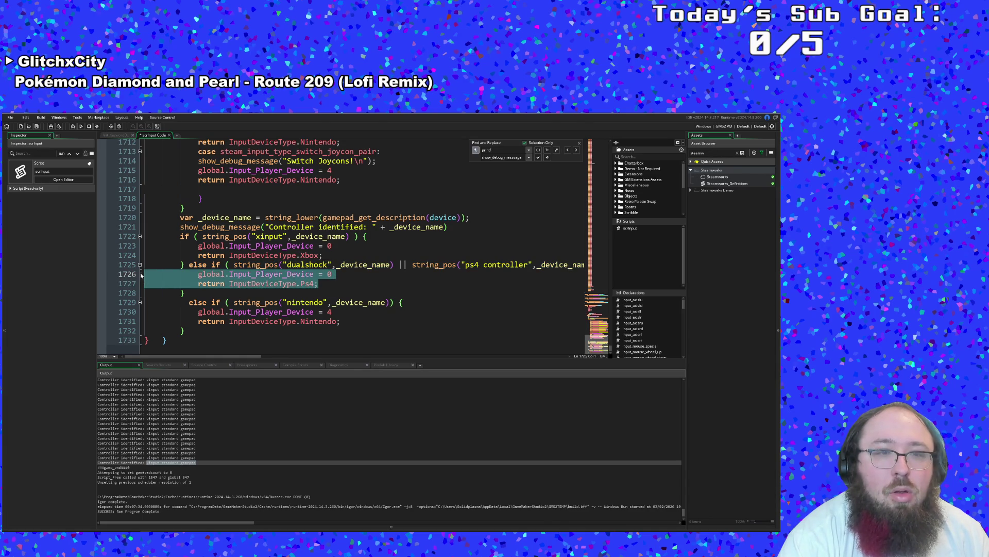
{"action": "left_click", "coordinate": [268, 284]}
{"action": "left_click", "coordinate": [343, 278]}
{"action": "scroll", "coordinate": [343, 276], "scroll_direction": "up", "scroll_amount": 6}
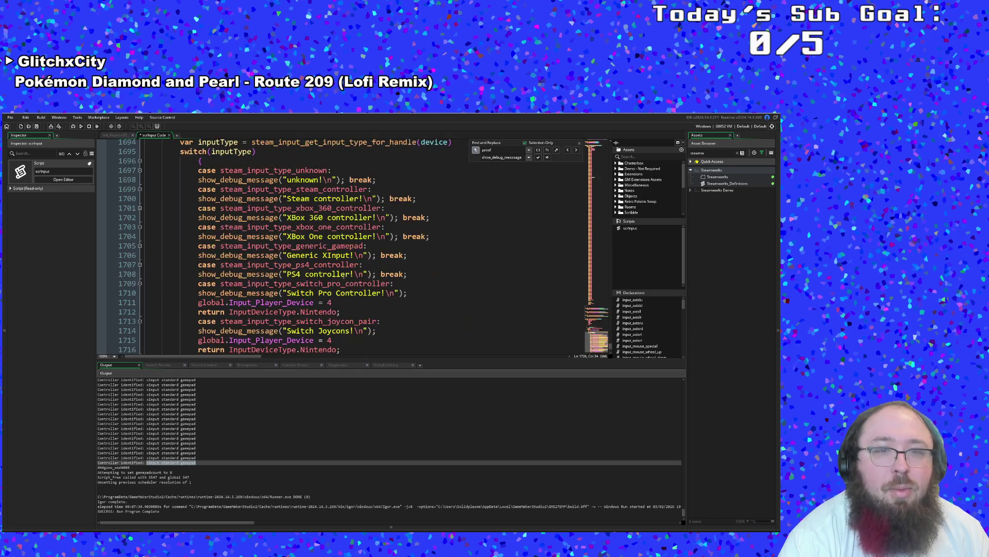
{"action": "left_click", "coordinate": [343, 275]}
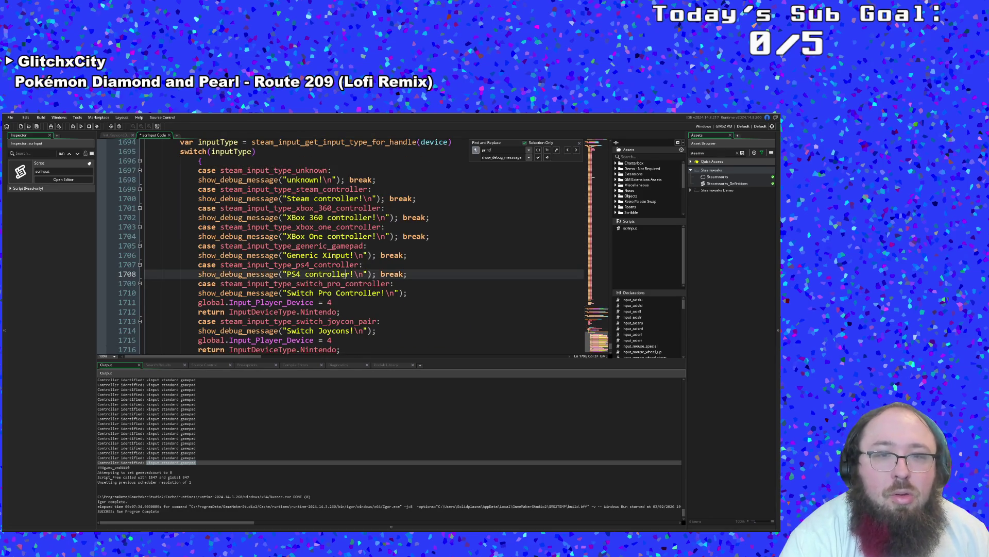
{"action": "left_click", "coordinate": [363, 283]}
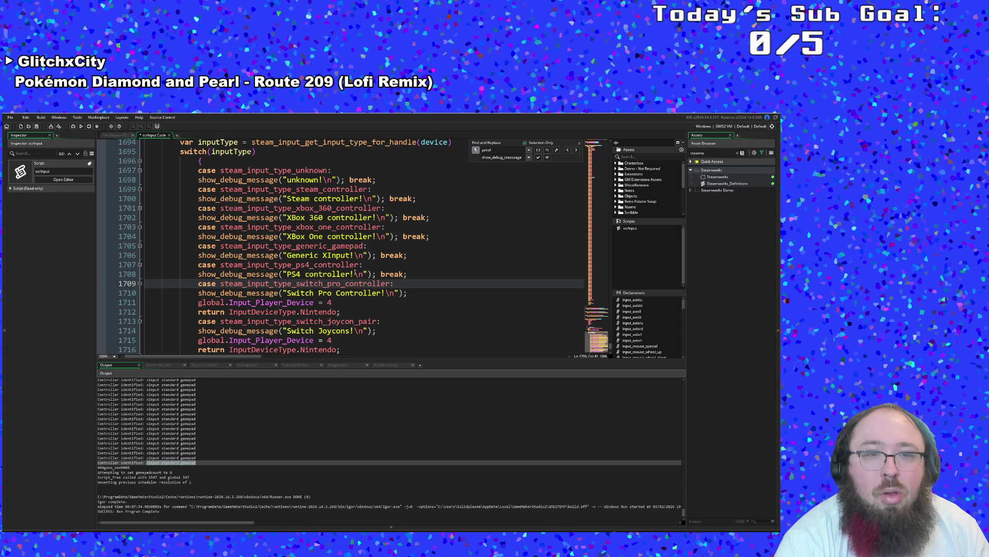
{"action": "left_click", "coordinate": [355, 274]}
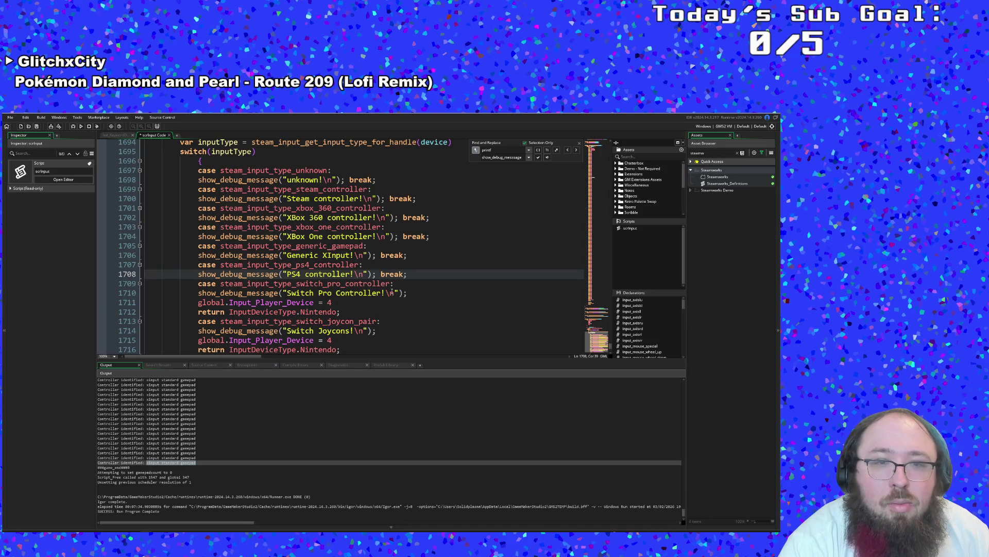
- Replace the PS4 case's break with global.Input_Player_Device = 0 and return InputDeviceType.Ps4, properly indented
{"action": "left_click_drag", "start_coordinate": [408, 274], "coordinate": [381, 274]}
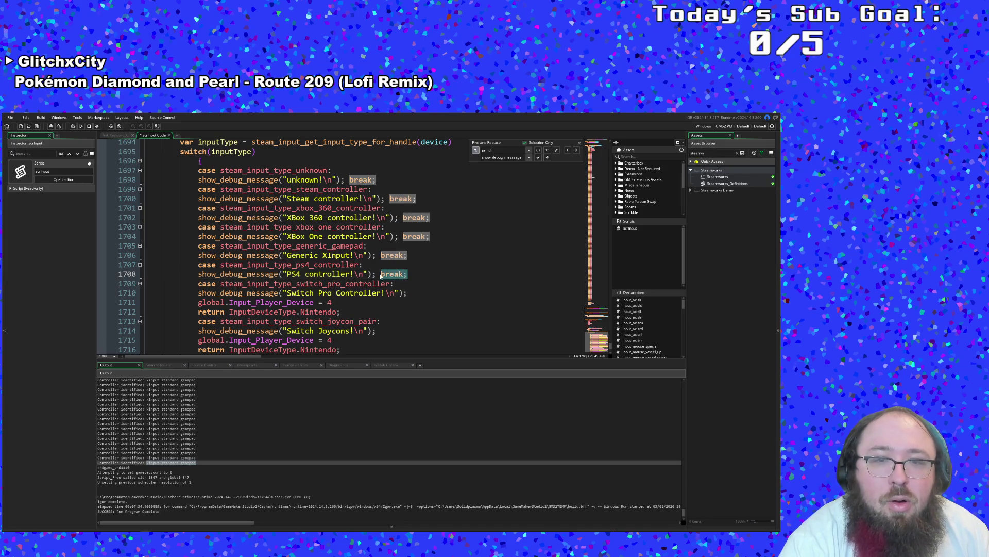
{"action": "key", "text": "Return"}
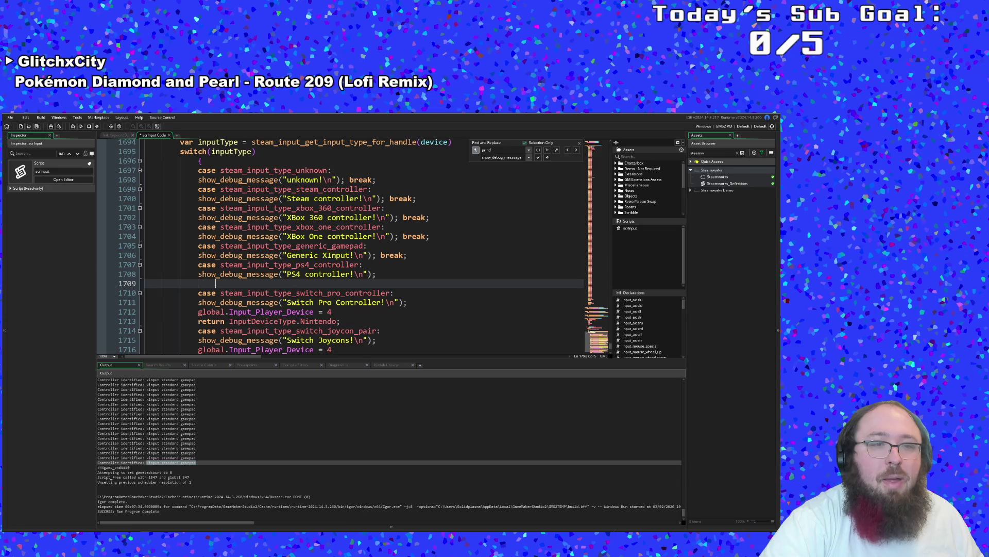
{"action": "key", "text": "ctrl+v"}
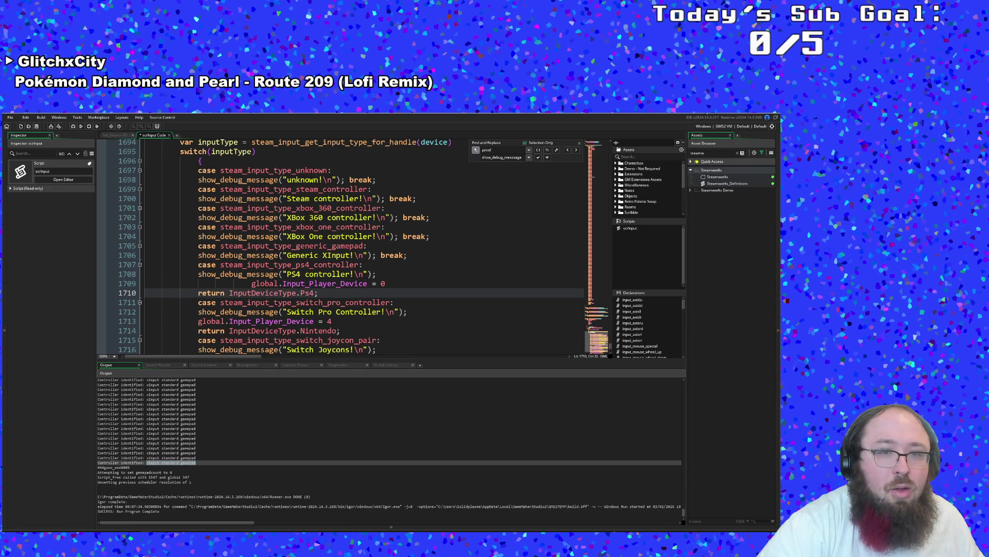
{"action": "left_click", "coordinate": [323, 274]}
{"action": "left_click", "coordinate": [251, 284]}
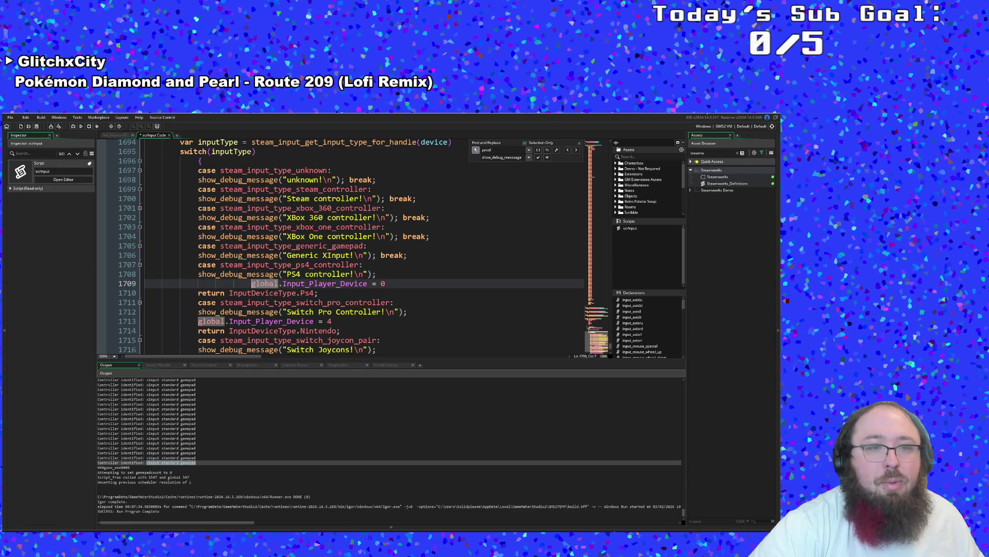
{"action": "key", "text": "shift+Left"}
{"action": "key", "text": "shift+Left"}
{"action": "key", "text": "shift+Left"}
{"action": "key", "text": "BackSpace"}
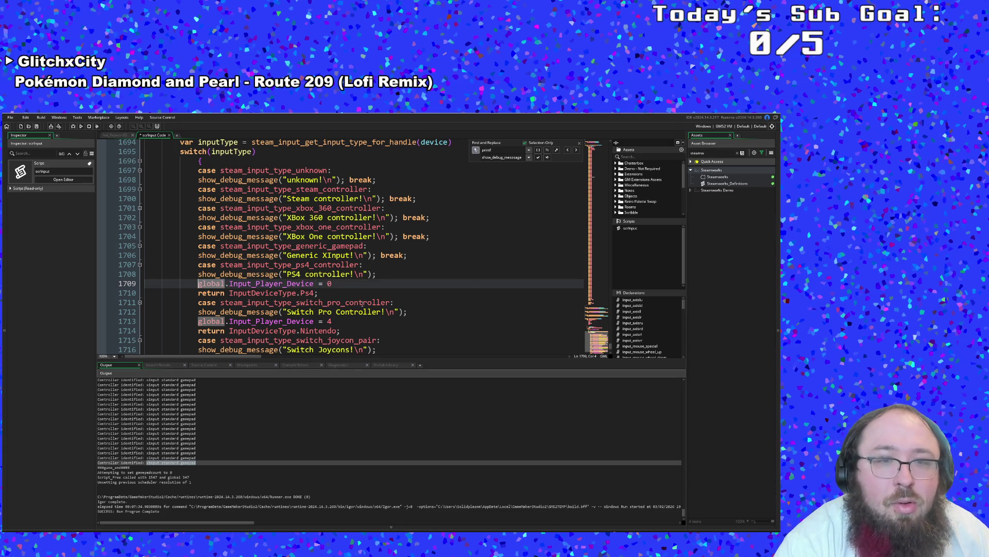
{"action": "left_click", "coordinate": [362, 304]}
{"action": "left_click", "coordinate": [350, 298]}
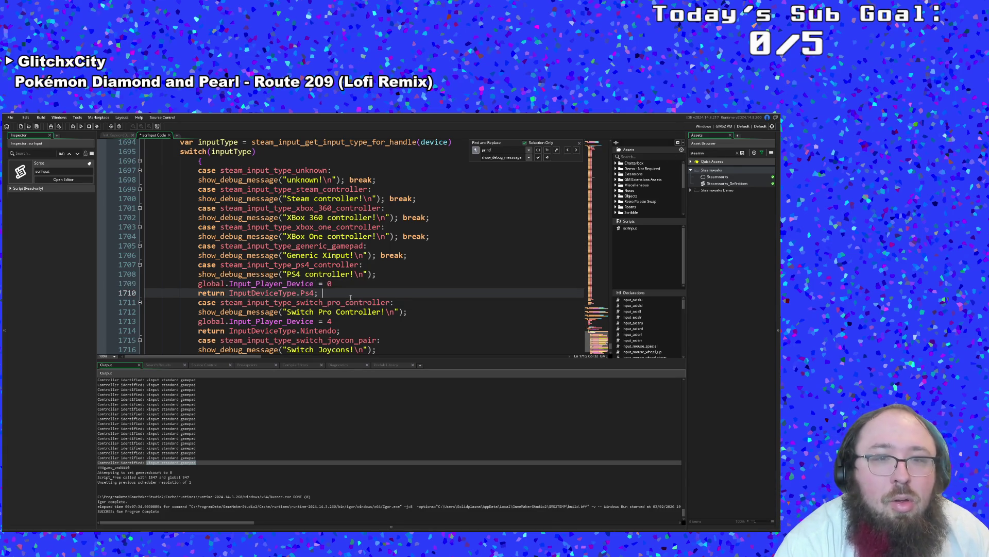
{"action": "left_click", "coordinate": [373, 264]}
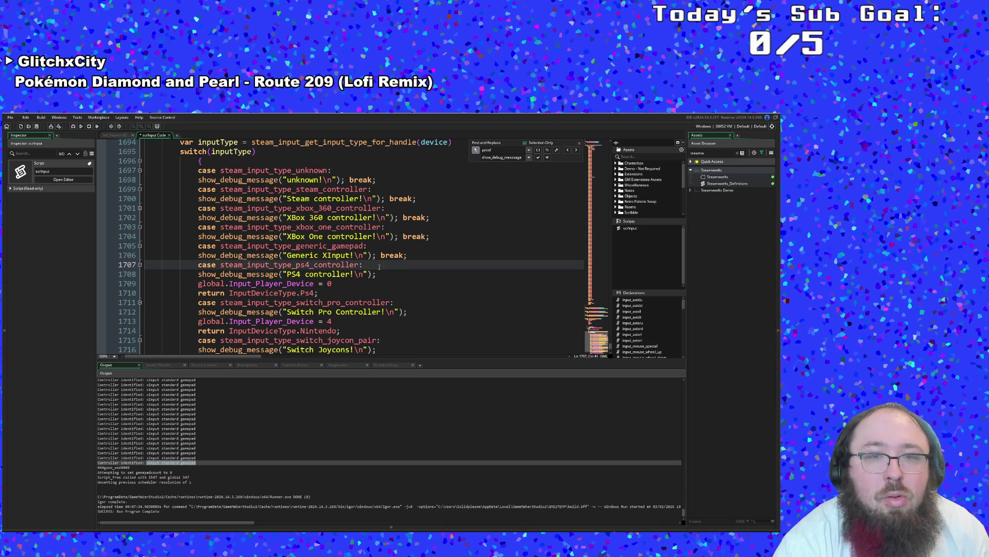
- Replace the generic gamepad case's break with the pasted device 0 assignment and return lines, aligned
{"action": "left_click_drag", "start_coordinate": [382, 256], "coordinate": [410, 256]}
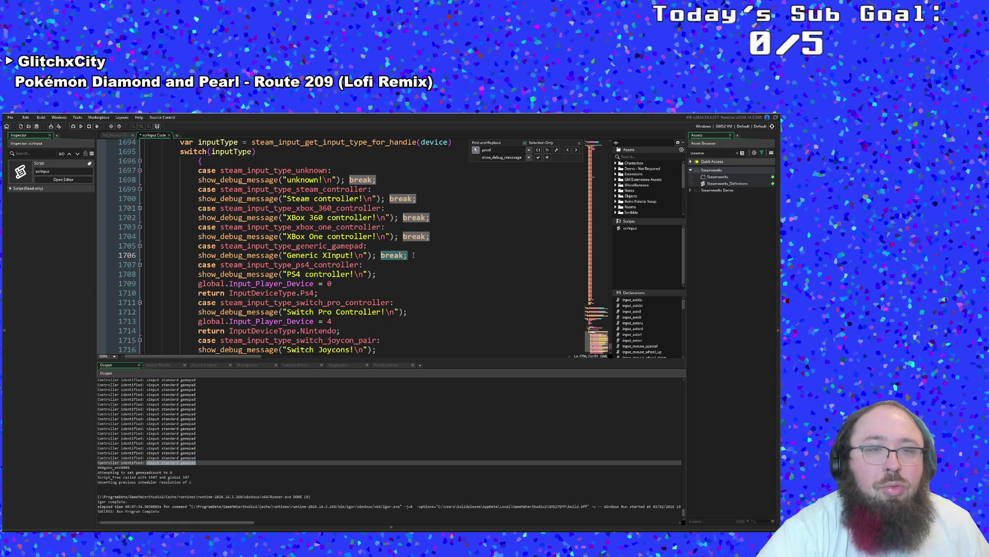
{"action": "key", "text": "BackSpace"}
{"action": "key", "text": "Return"}
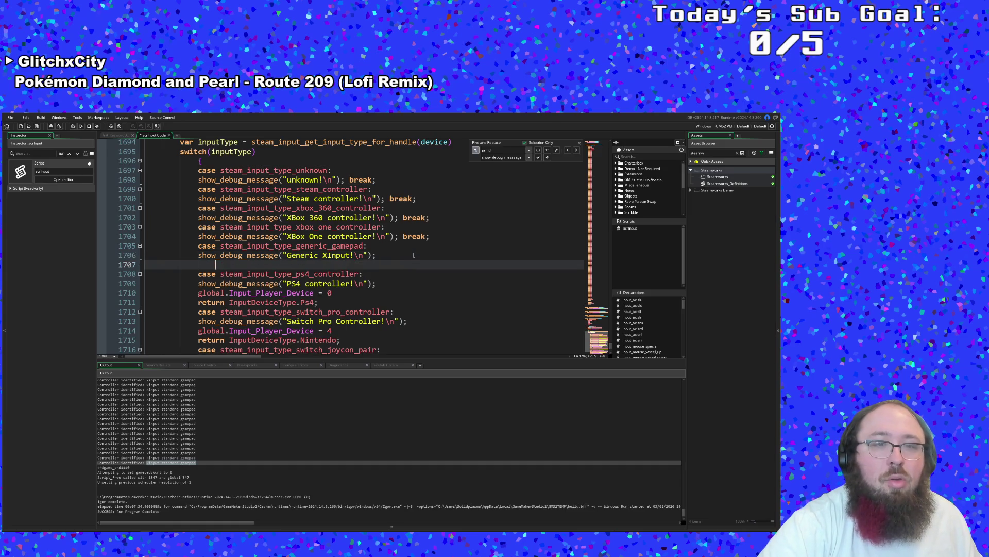
{"action": "key", "text": "ctrl+v"}
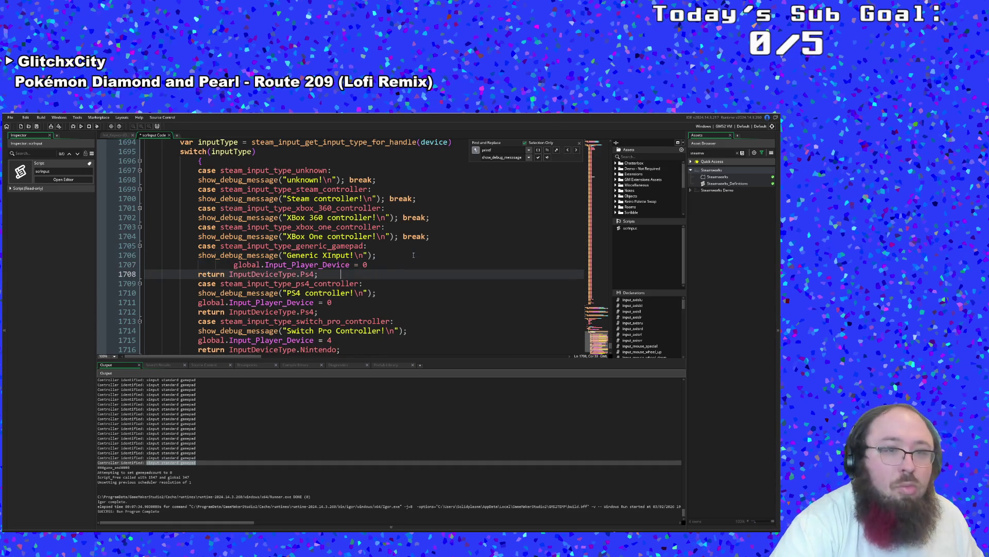
{"action": "key", "text": "Up"}
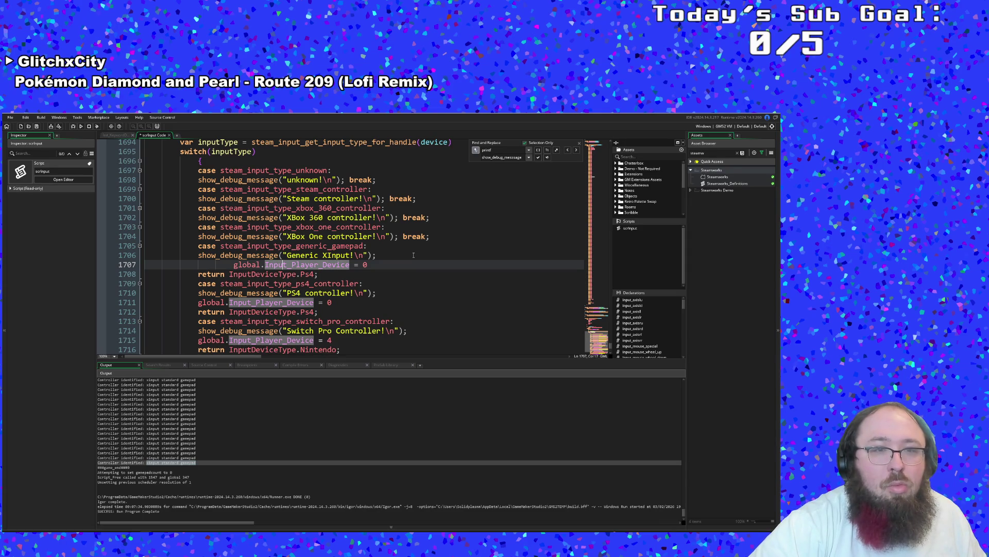
{"action": "key", "text": "Home"}
{"action": "key", "text": "BackSpace"}
{"action": "key", "text": "BackSpace"}
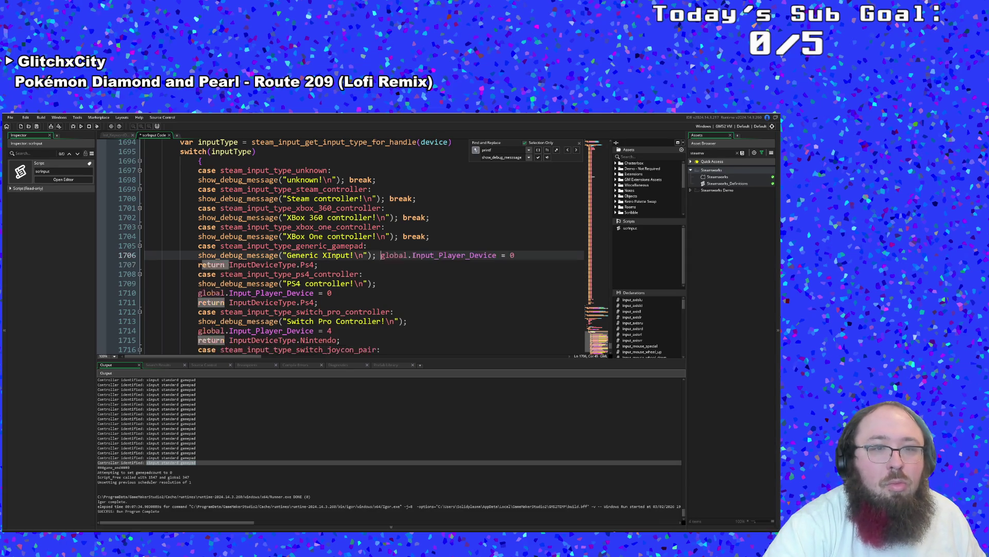
{"action": "key", "text": "Return"}
{"action": "key", "text": "BackSpace"}
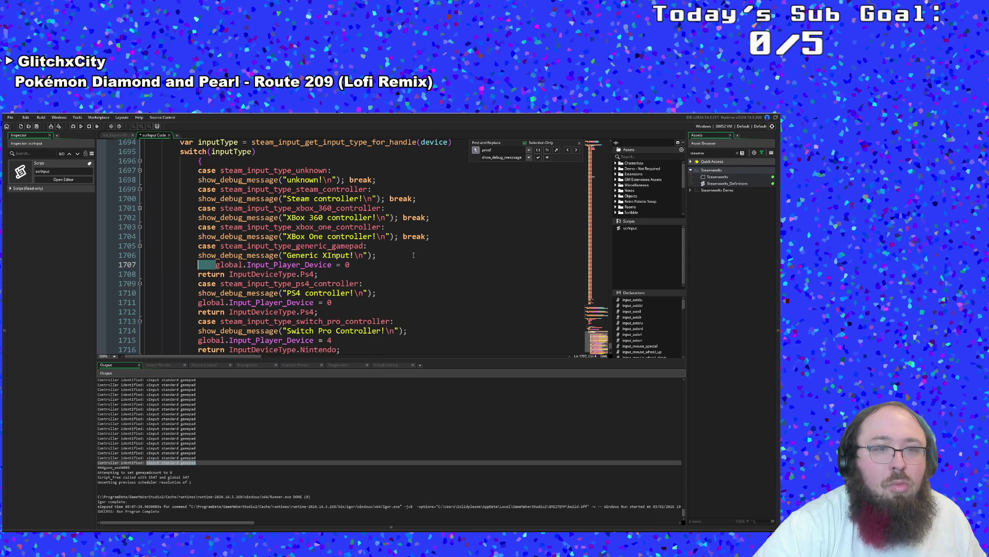
- Add semicolons after the Input_Player_Device assignments on lines 1707, 1711, 1715 and 1719
{"action": "left_click", "coordinate": [319, 275]}
{"action": "left_click", "coordinate": [335, 264]}
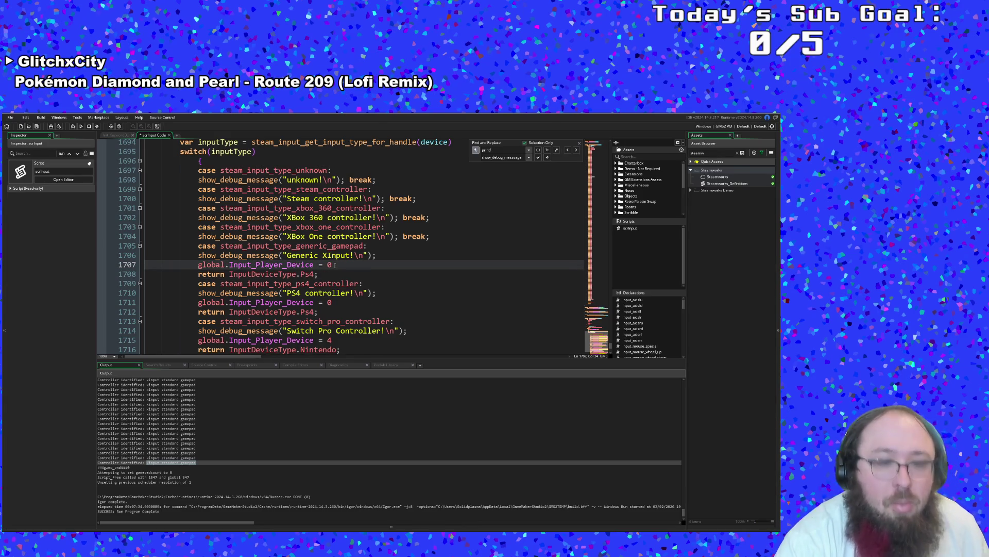
{"action": "type", "text": ";"}
{"action": "scroll", "coordinate": [329, 265], "scroll_direction": "down", "scroll_amount": 2}
{"action": "left_click", "coordinate": [298, 265]}
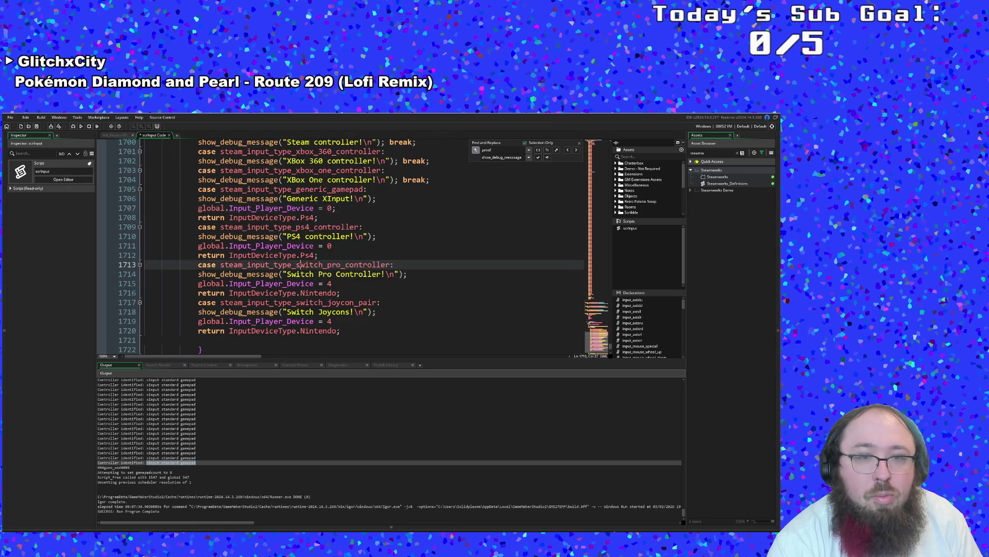
{"action": "left_click", "coordinate": [331, 246]}
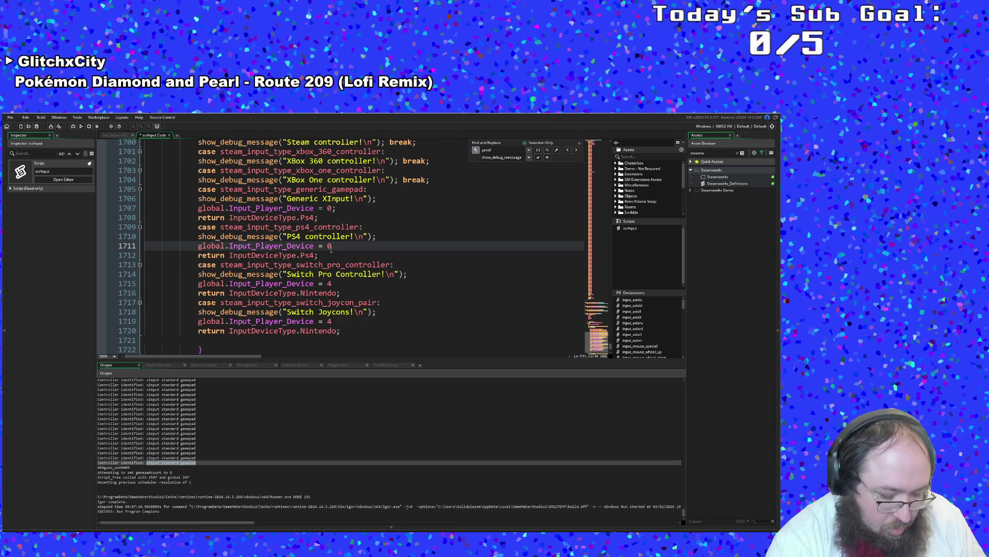
{"action": "type", "text": ";"}
{"action": "left_click", "coordinate": [276, 292]}
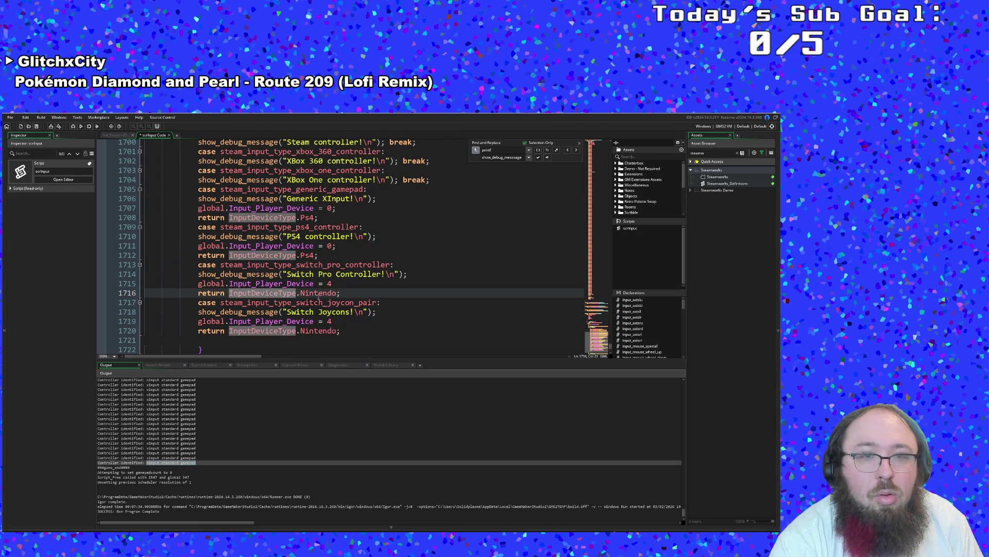
{"action": "left_click", "coordinate": [335, 283]}
{"action": "type", "text": ";"}
{"action": "left_click", "coordinate": [303, 293]}
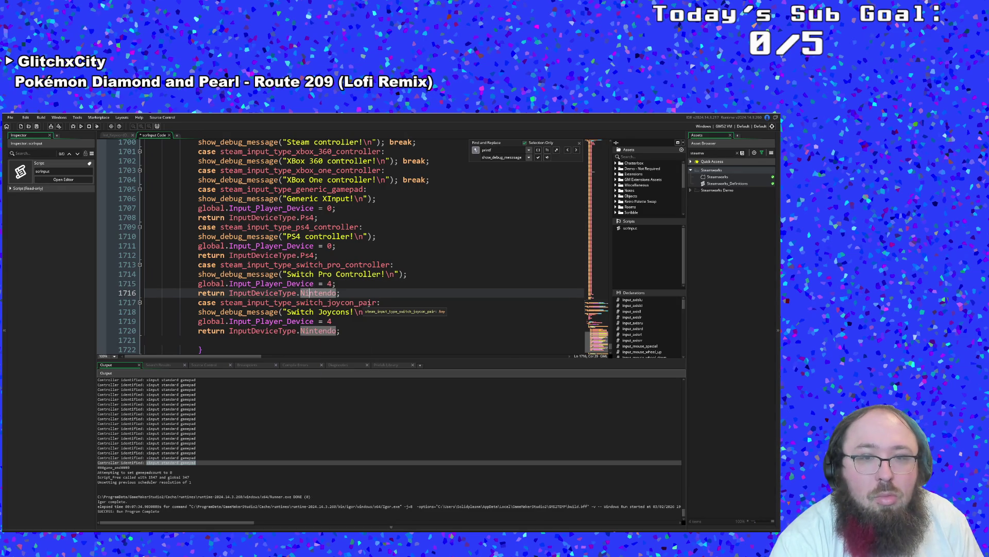
{"action": "left_click", "coordinate": [337, 321]}
{"action": "type", "text": ";"}
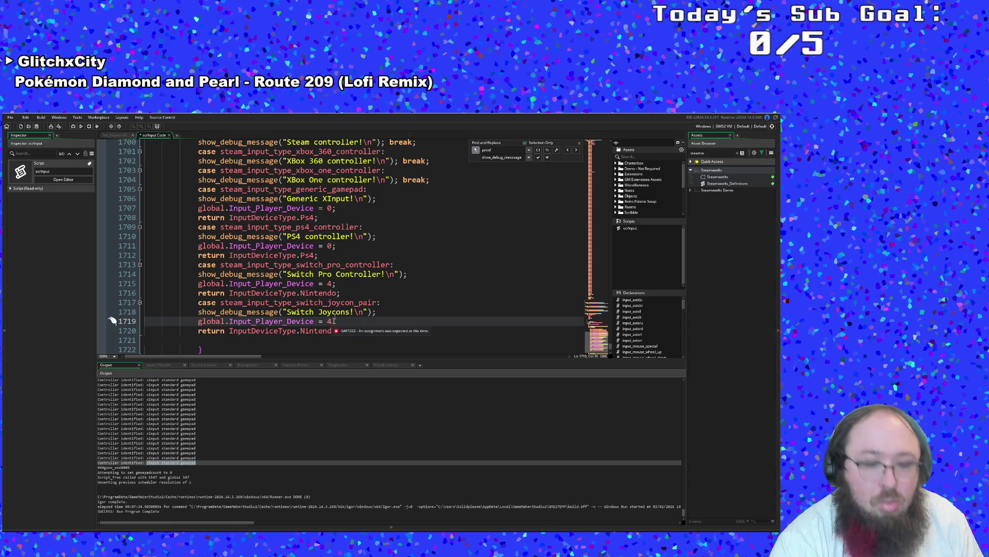
{"action": "type", "text": ";"}
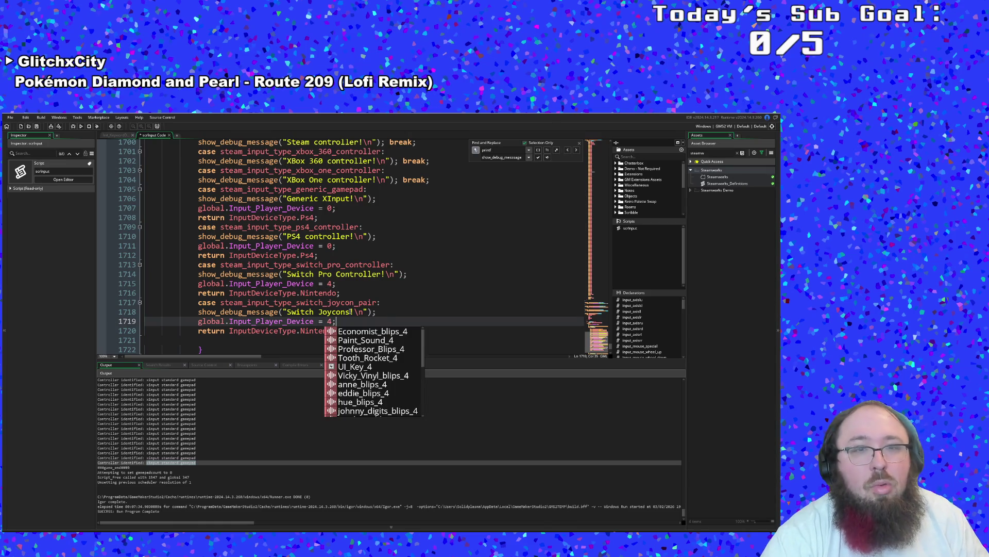
- Change Ps4 to Xbox in the generic gamepad case's return on line 1708
{"action": "scroll", "coordinate": [356, 296], "scroll_direction": "up", "scroll_amount": 2}
{"action": "left_click", "coordinate": [343, 283]}
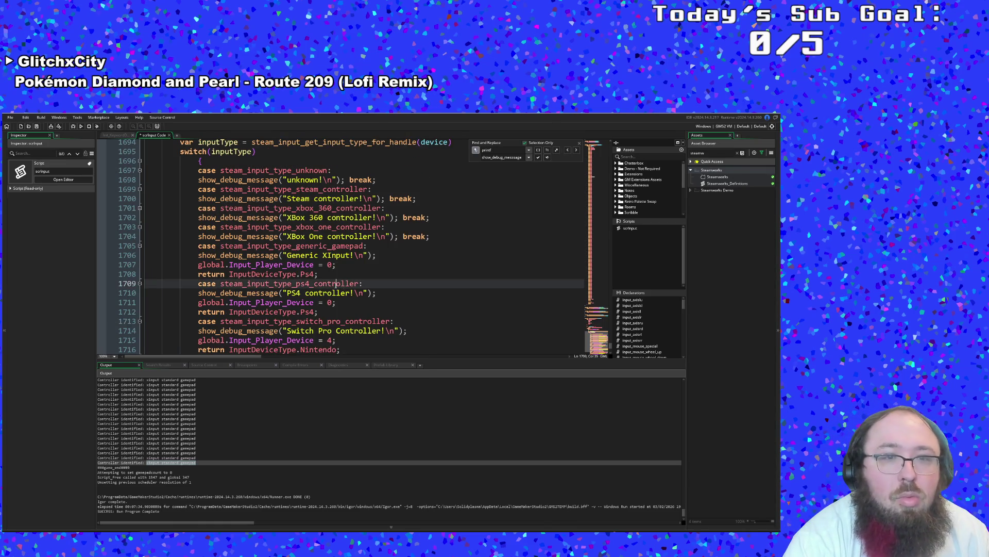
{"action": "left_click", "coordinate": [333, 277]}
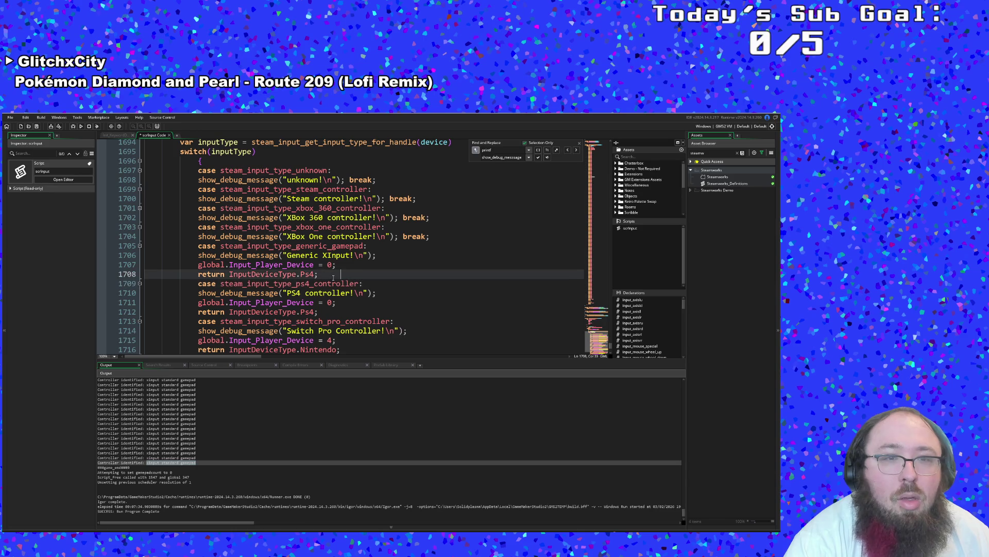
{"action": "left_click_drag", "start_coordinate": [314, 275], "coordinate": [304, 274]}
{"action": "double_click", "coordinate": [304, 274]}
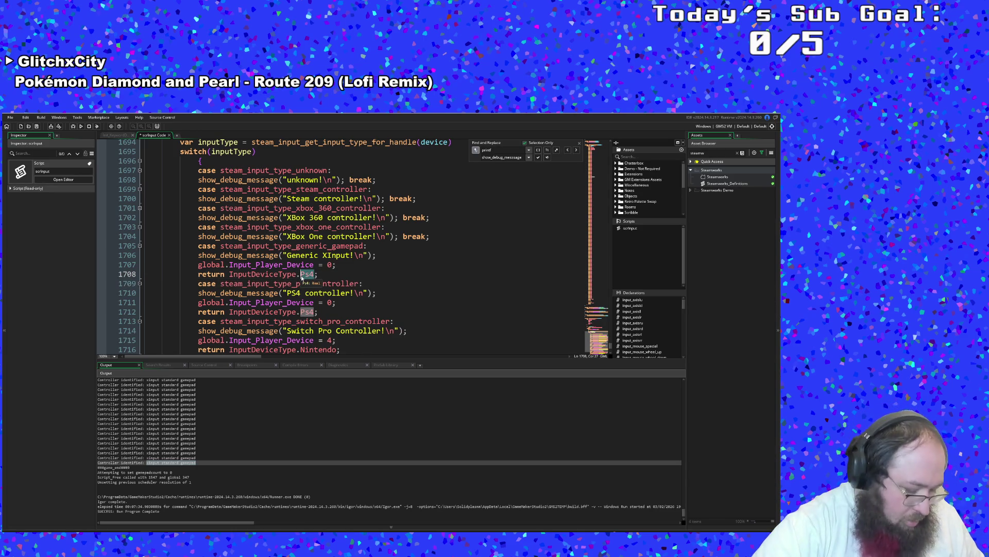
{"action": "type", "text": "Xbox"}
{"action": "key", "text": "Return"}
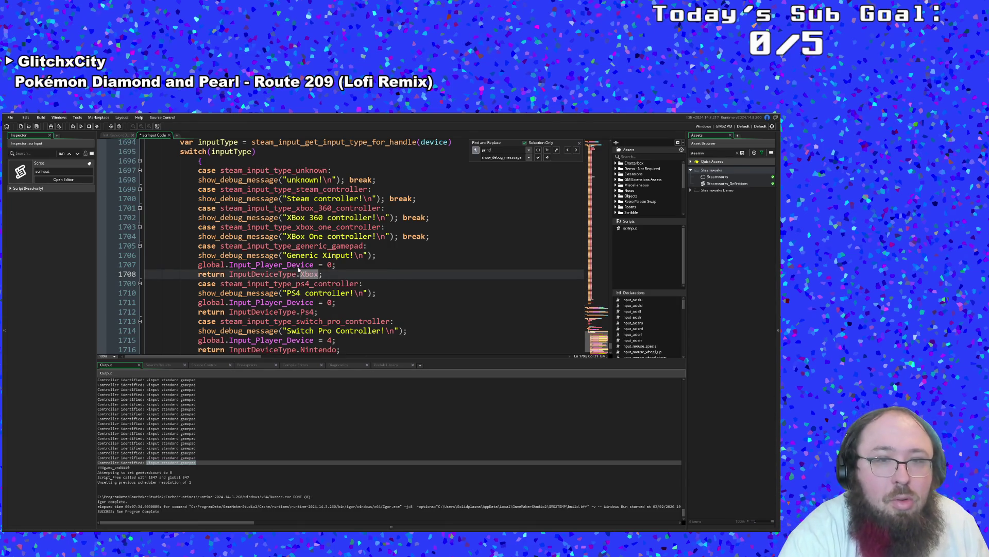
{"action": "left_click", "coordinate": [324, 312]}
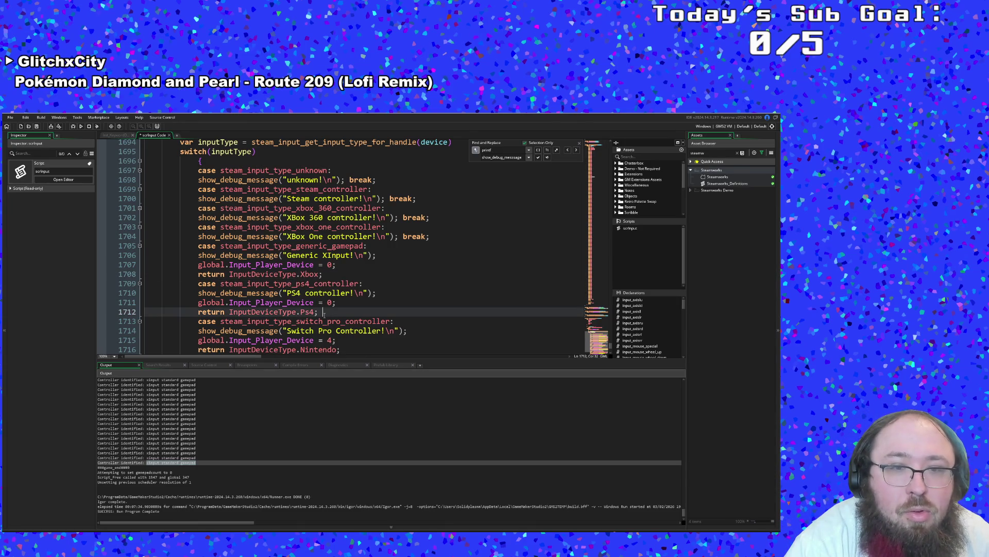
{"action": "scroll", "coordinate": [324, 314], "scroll_direction": "down", "scroll_amount": 2}
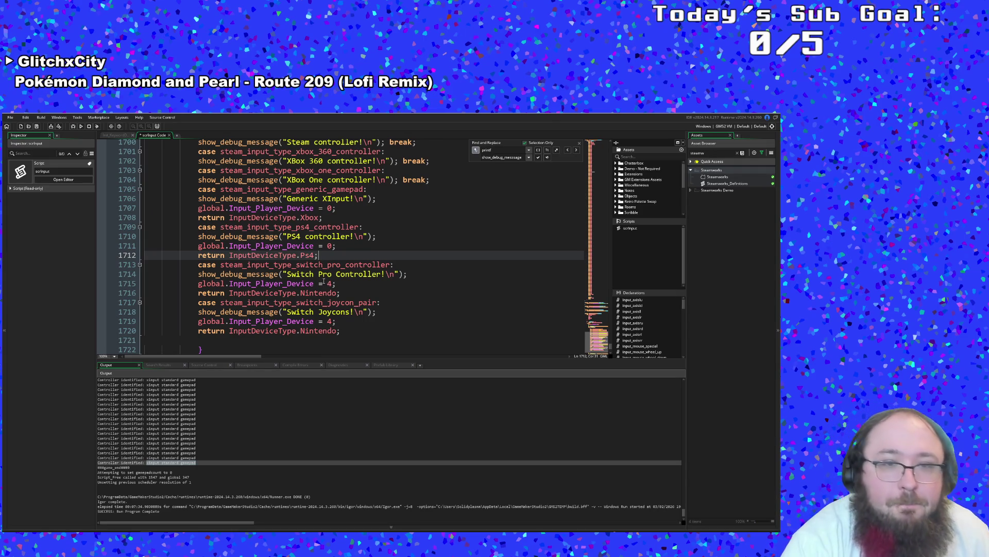
{"action": "scroll", "coordinate": [324, 281], "scroll_direction": "up", "scroll_amount": 2}
{"action": "left_click", "coordinate": [357, 284]}
{"action": "scroll", "coordinate": [353, 282], "scroll_direction": "down", "scroll_amount": 2}
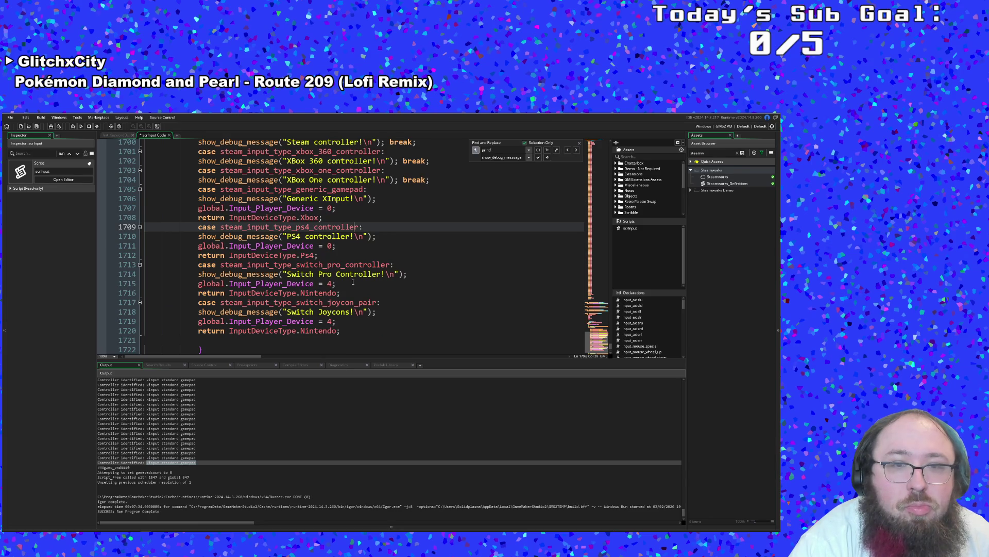
{"action": "scroll", "coordinate": [353, 282], "scroll_direction": "up", "scroll_amount": 2}
{"action": "left_click", "coordinate": [348, 266]}
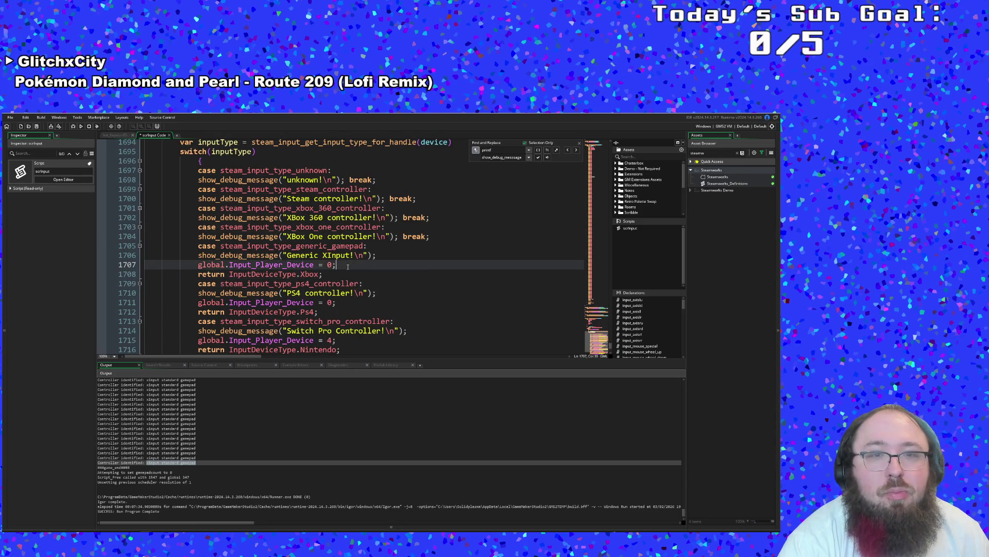
{"action": "key", "text": "Left"}
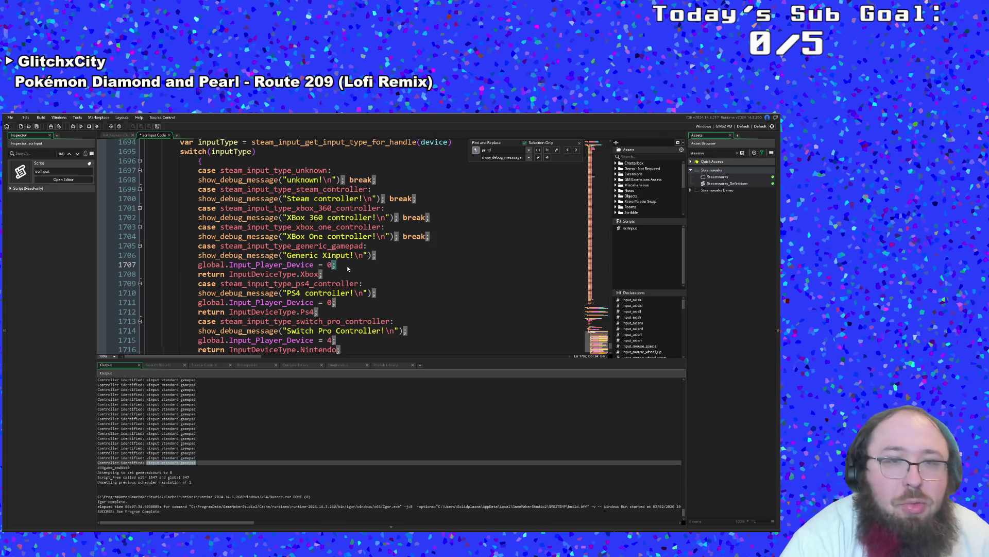
{"action": "left_click", "coordinate": [351, 255]}
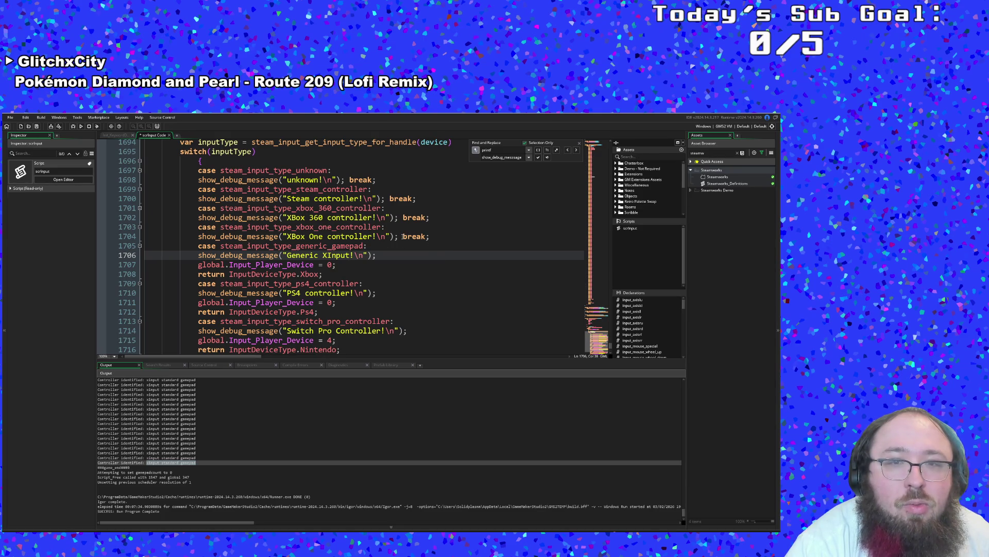
{"action": "left_click_drag", "start_coordinate": [403, 236], "coordinate": [439, 236]}
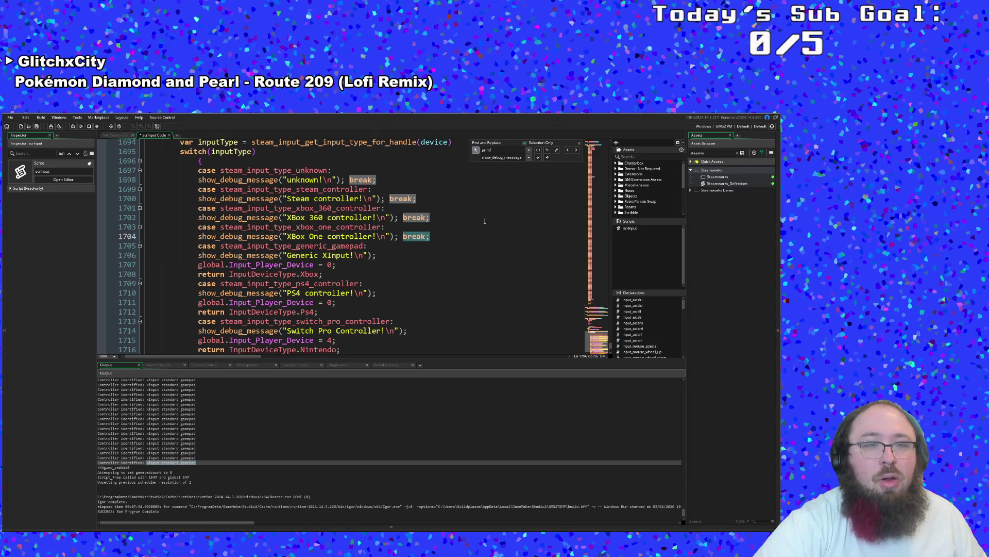
- Replace the XBox One break with the device assignment and return InputDeviceType.Xbox
{"action": "key", "text": "Return"}
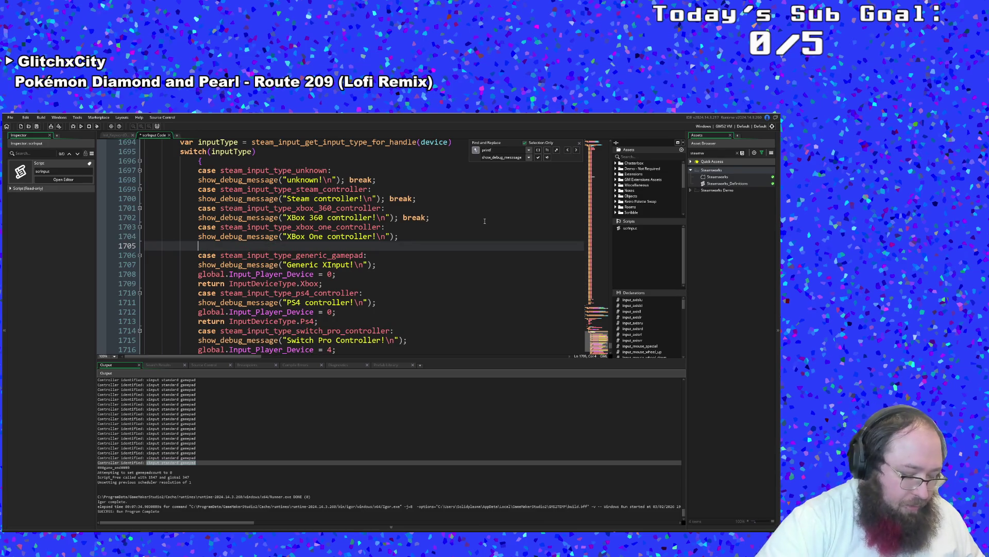
{"action": "key", "text": "ctrl+v"}
{"action": "key", "text": "Up"}
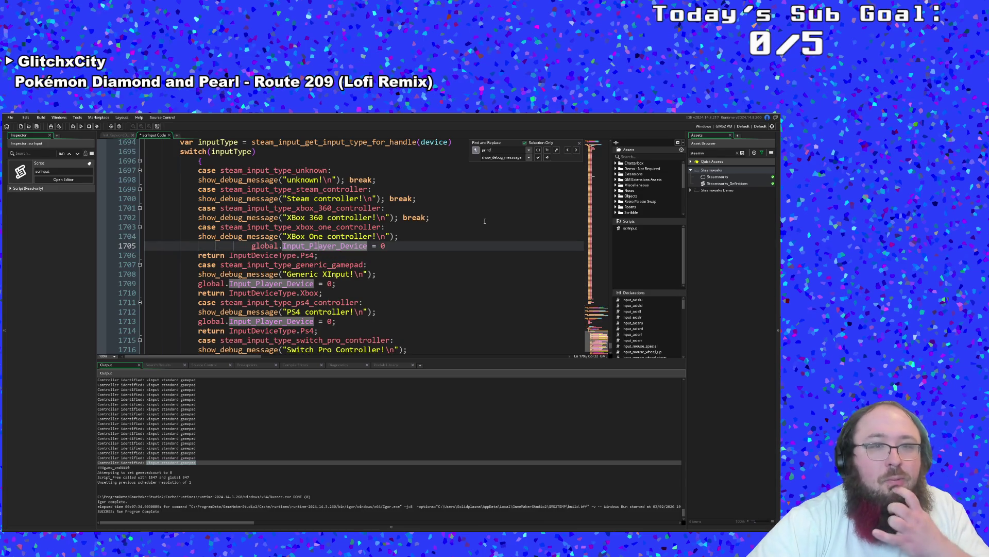
{"action": "key", "text": "Home"}
{"action": "key", "text": "BackSpace"}
{"action": "key", "text": "BackSpace"}
{"action": "key", "text": "BackSpace"}
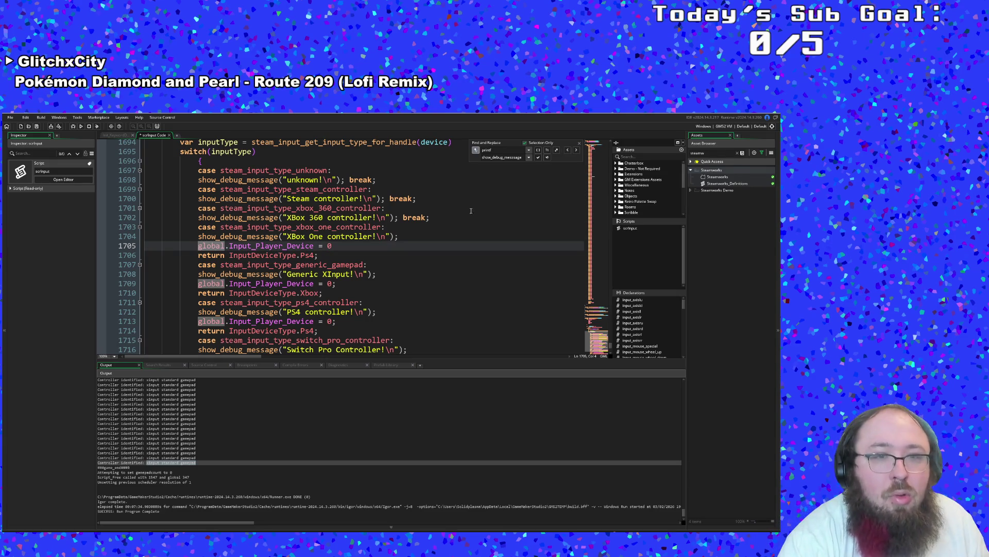
{"action": "left_click", "coordinate": [355, 253]}
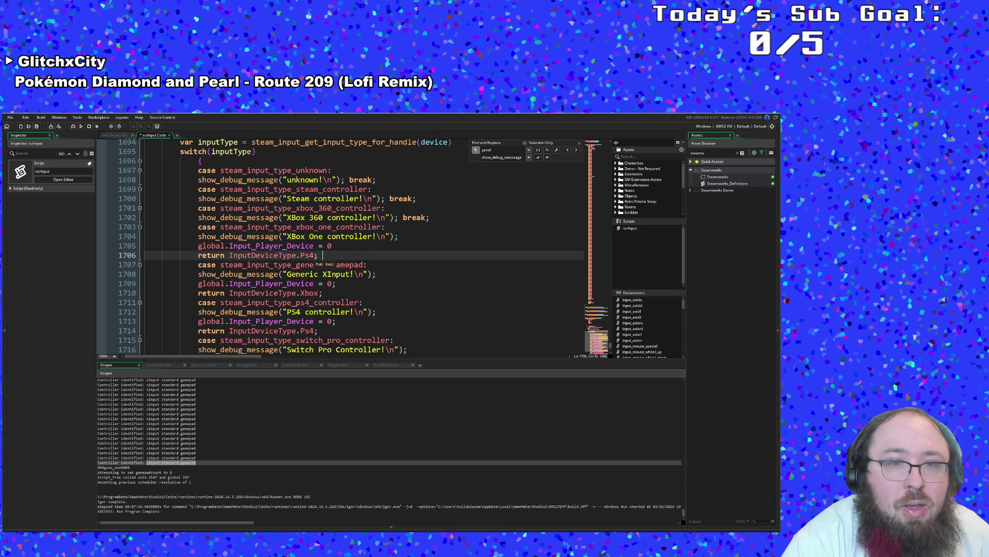
{"action": "double_click", "coordinate": [307, 255]}
{"action": "left_click_drag", "start_coordinate": [315, 255], "coordinate": [300, 255]}
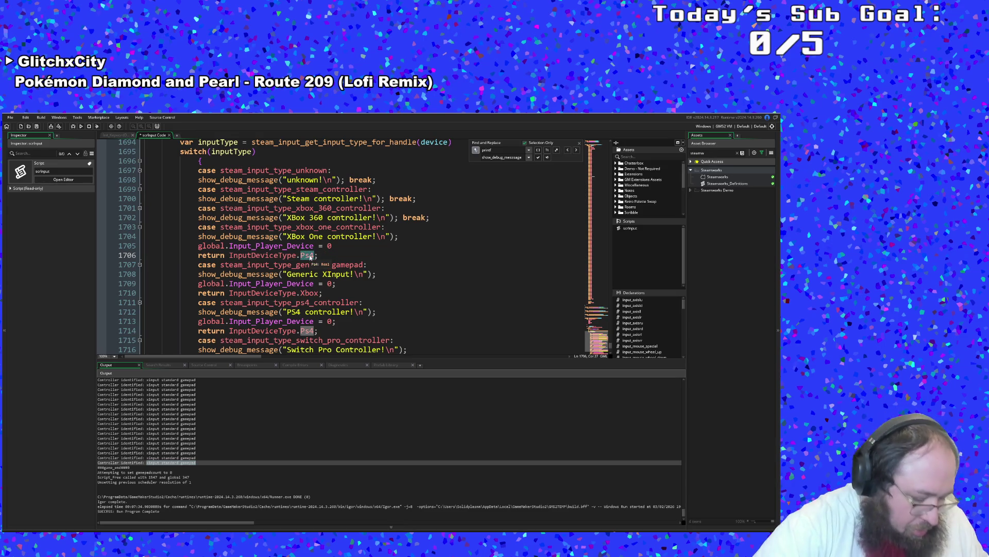
{"action": "type", "text": "Xbox"}
{"action": "left_click", "coordinate": [222, 246]}
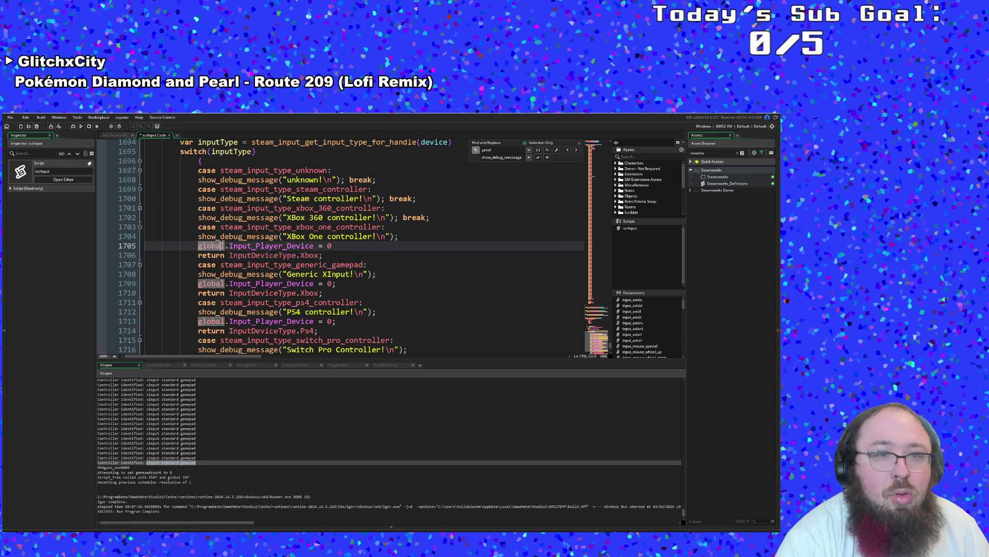
{"action": "left_click", "coordinate": [333, 246]}
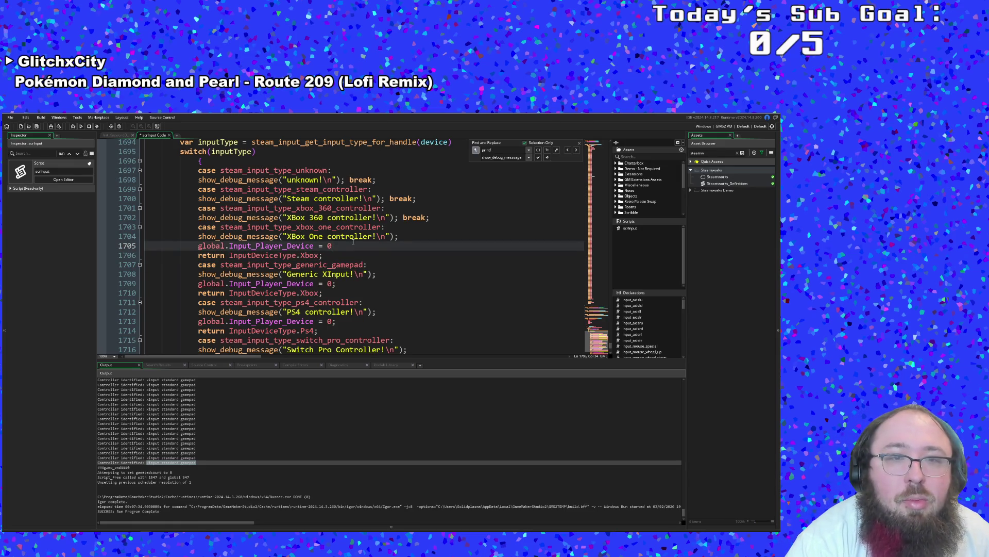
- Paste the assignment and return lines over the XBox 360 message, merging them into global.Input_Player_DevXbox;
{"action": "left_click_drag", "start_coordinate": [431, 219], "coordinate": [197, 218]}
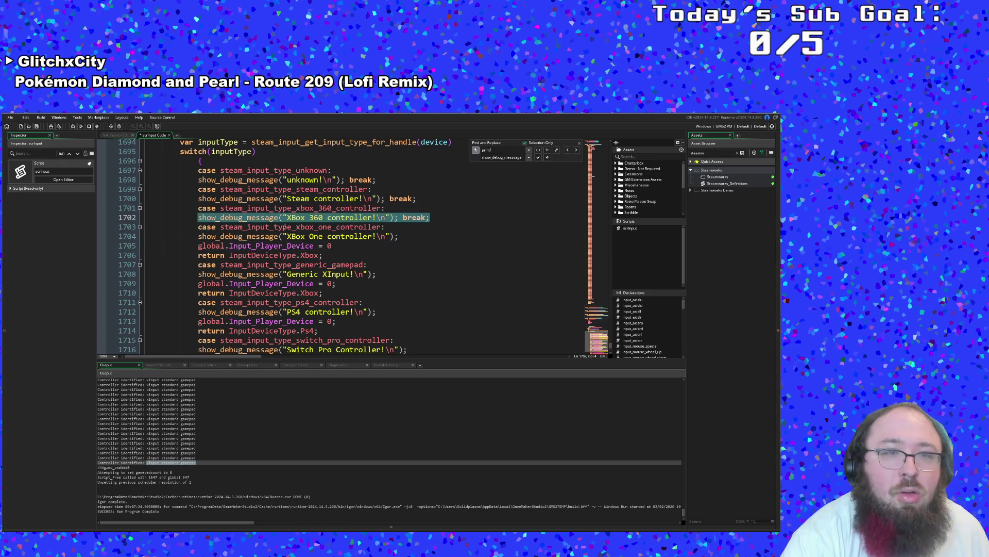
{"action": "key", "text": "ctrl+v"}
{"action": "key", "text": "Up"}
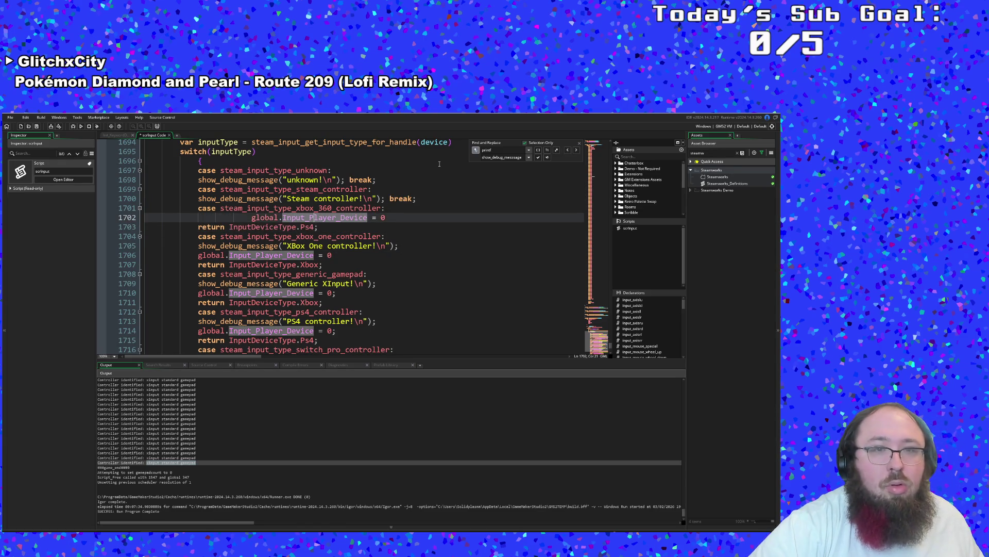
{"action": "key", "text": "Home"}
{"action": "key", "text": "shift+Left"}
{"action": "key", "text": "shift+Left"}
{"action": "key", "text": "shift+Left"}
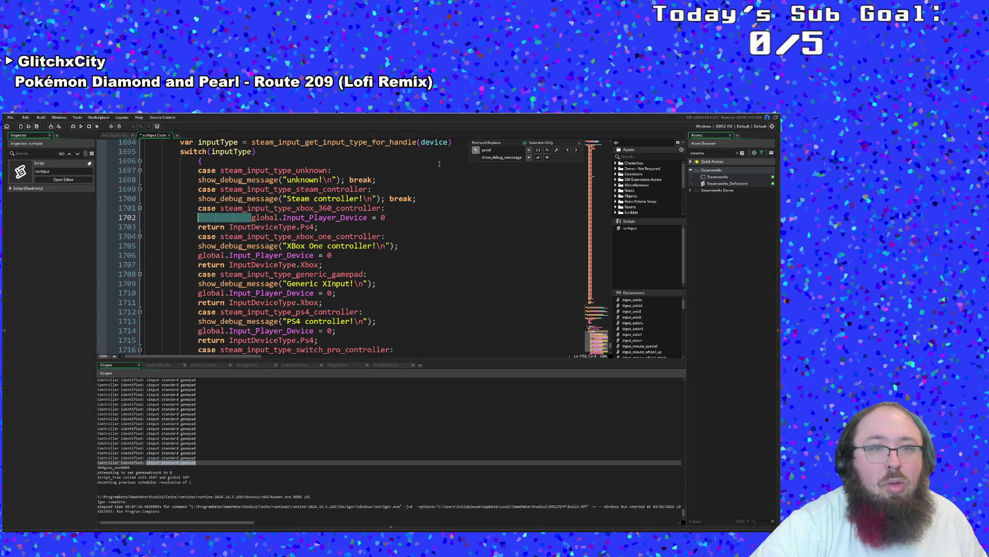
{"action": "key", "text": "BackSpace"}
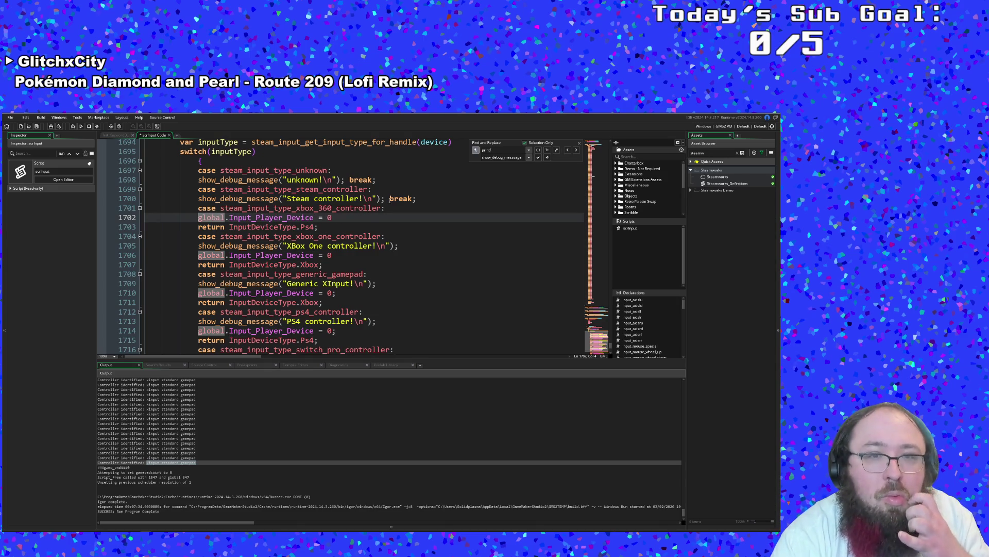
{"action": "left_click", "coordinate": [354, 227]}
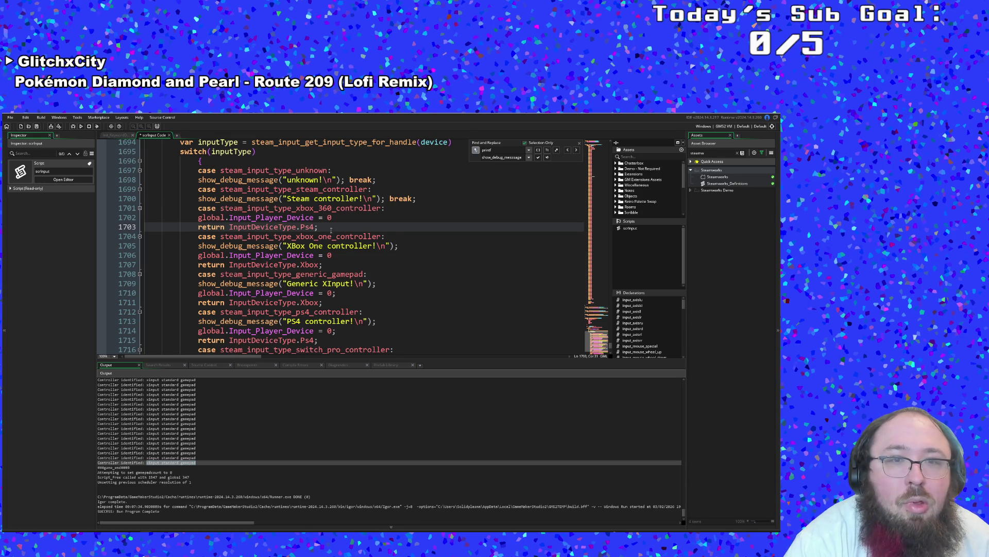
{"action": "left_click_drag", "start_coordinate": [314, 227], "coordinate": [301, 217]}
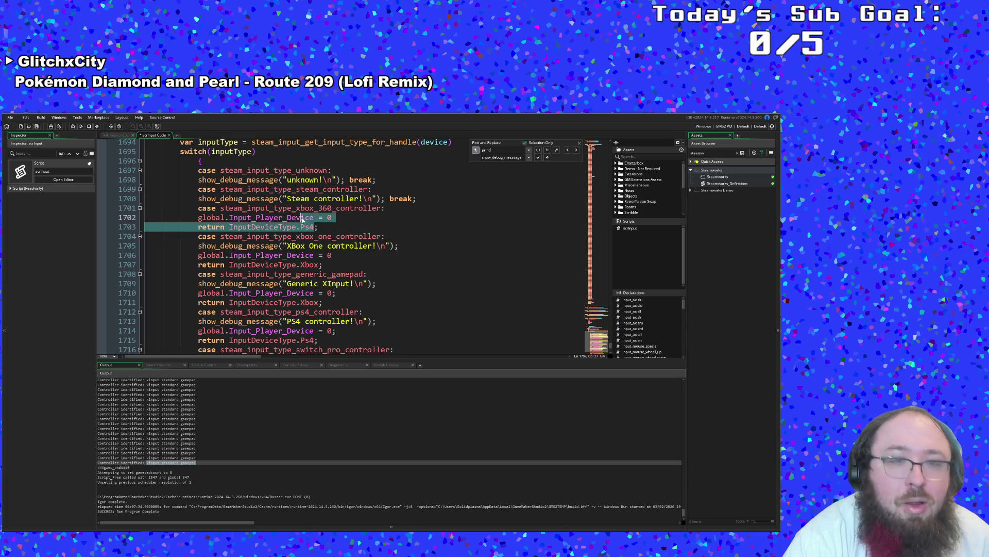
{"action": "type", "text": "Xbox;"}
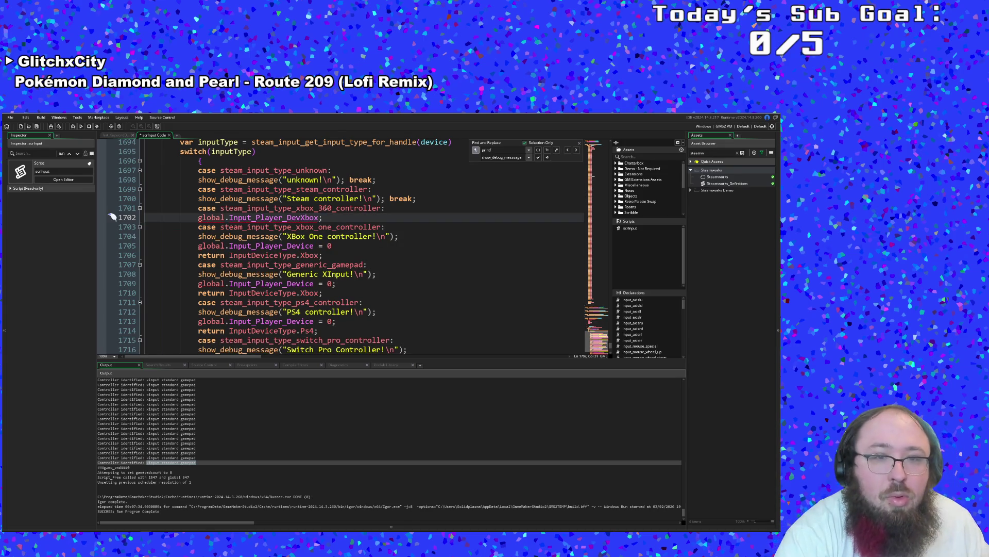
- Select the break that ends the Steam case
{"action": "left_click", "coordinate": [386, 264]}
{"action": "scroll", "coordinate": [386, 264], "scroll_direction": "down", "scroll_amount": 2}
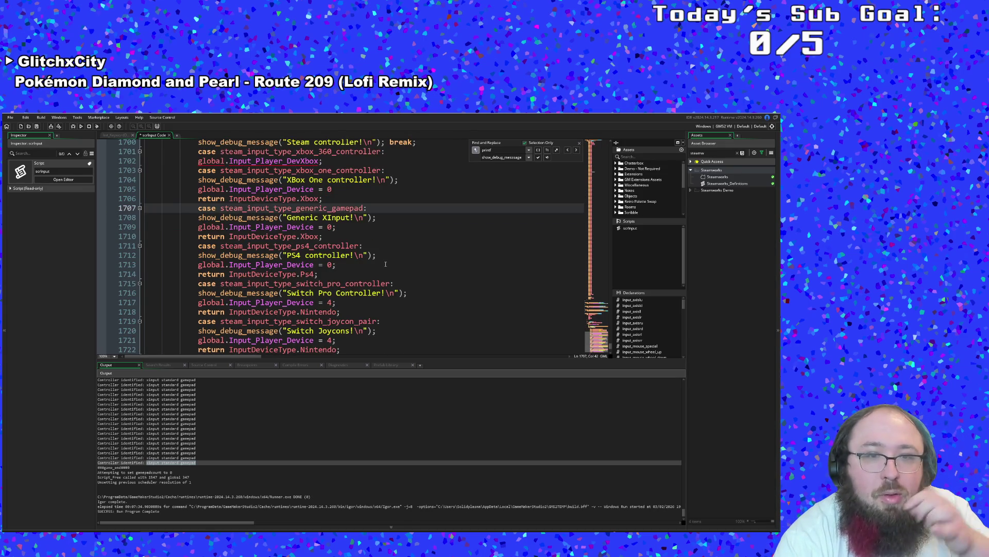
{"action": "scroll", "coordinate": [386, 264], "scroll_direction": "up", "scroll_amount": 2}
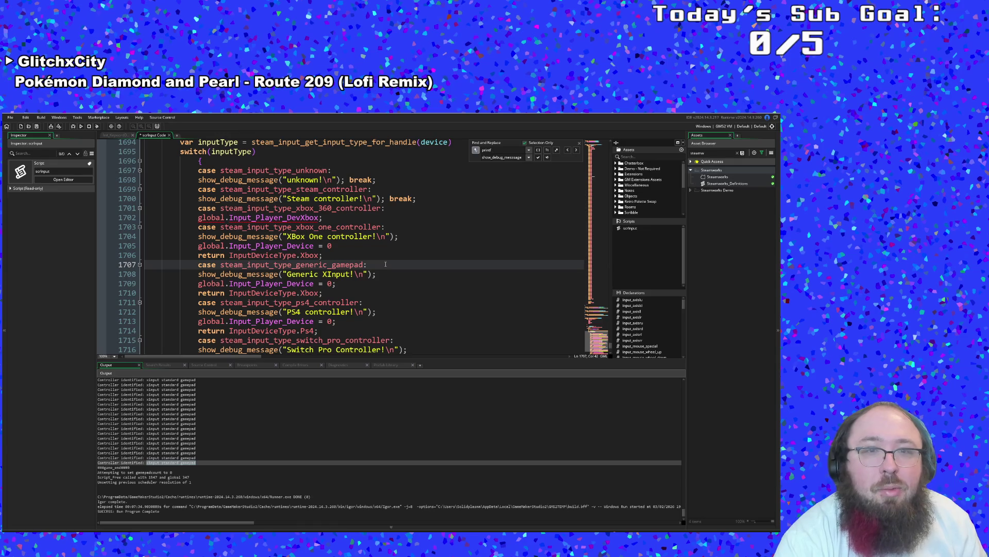
{"action": "key", "text": "Up"}
{"action": "key", "text": "Up"}
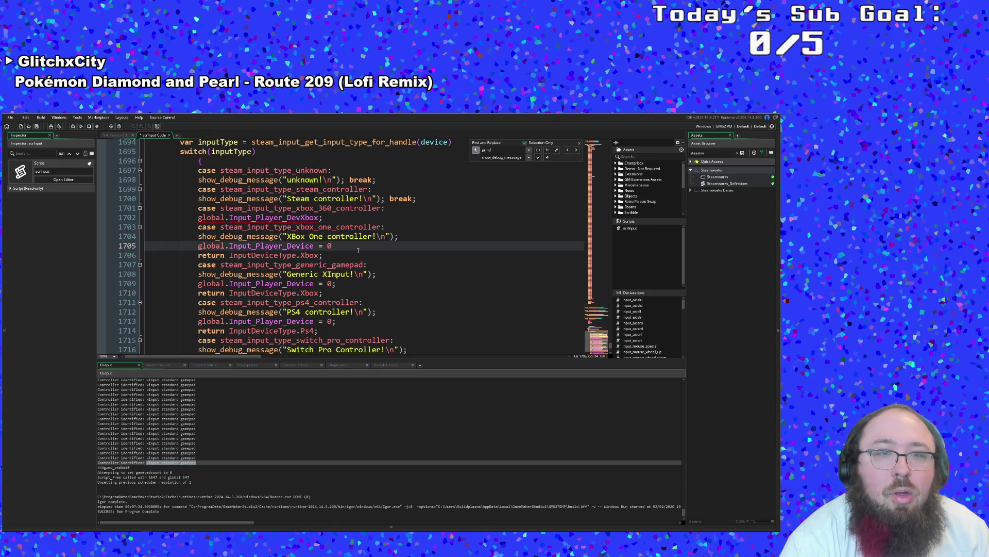
{"action": "left_click_drag", "start_coordinate": [416, 200], "coordinate": [386, 200]}
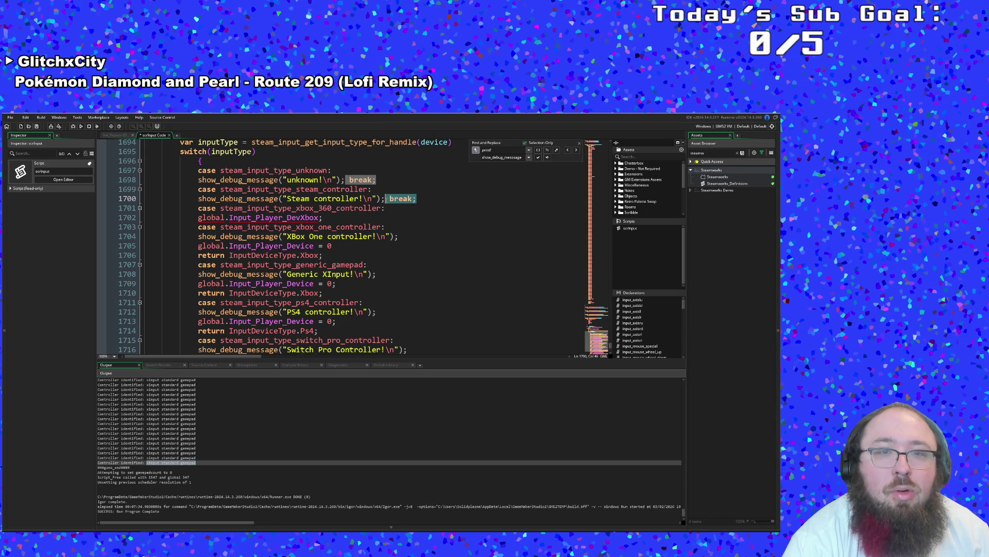
- Drop the Steam case's break and correct line 1703 to global.Input_Player_Device = 0
{"action": "key", "text": "Return"}
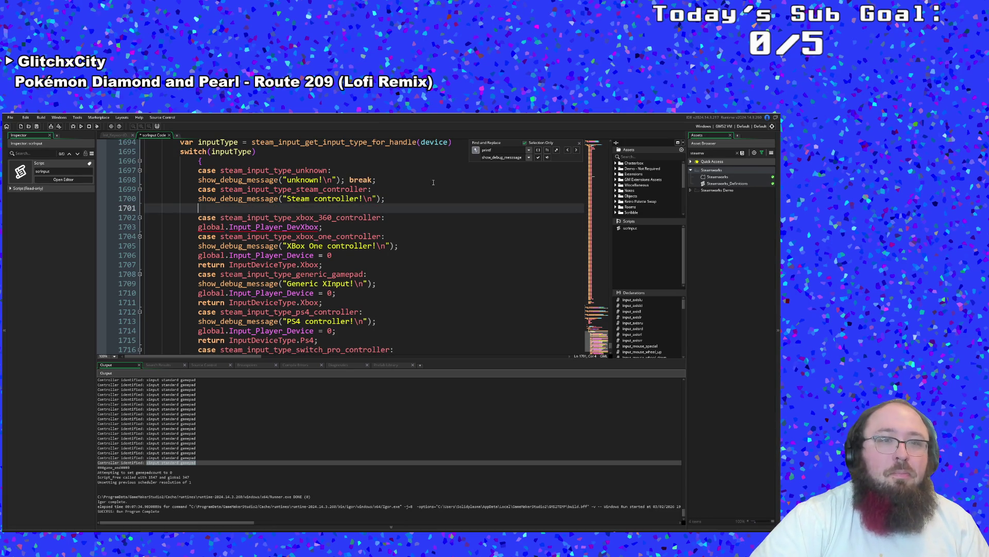
{"action": "left_click", "coordinate": [302, 227]}
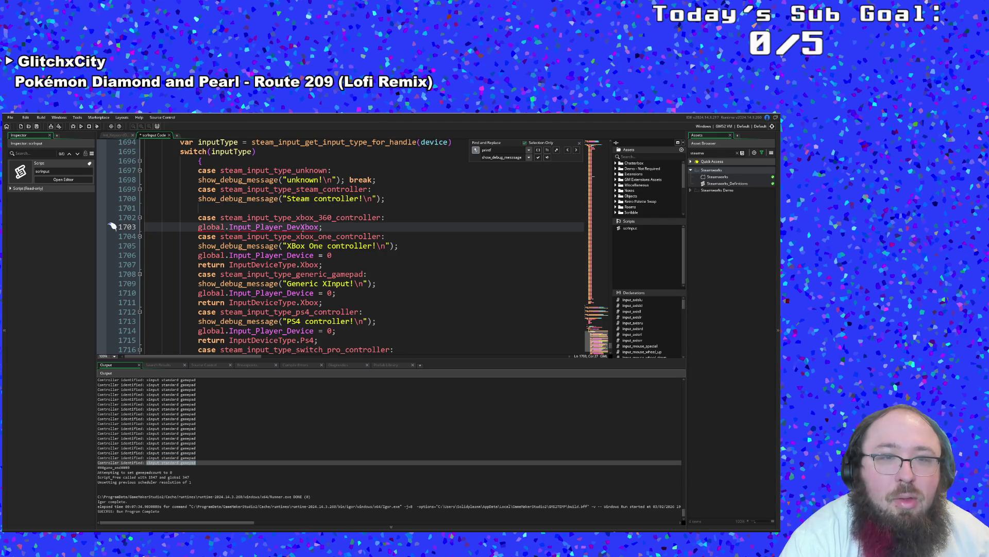
{"action": "key", "text": "shift+Right"}
{"action": "key", "text": "shift+Right"}
{"action": "key", "text": "shift+Right"}
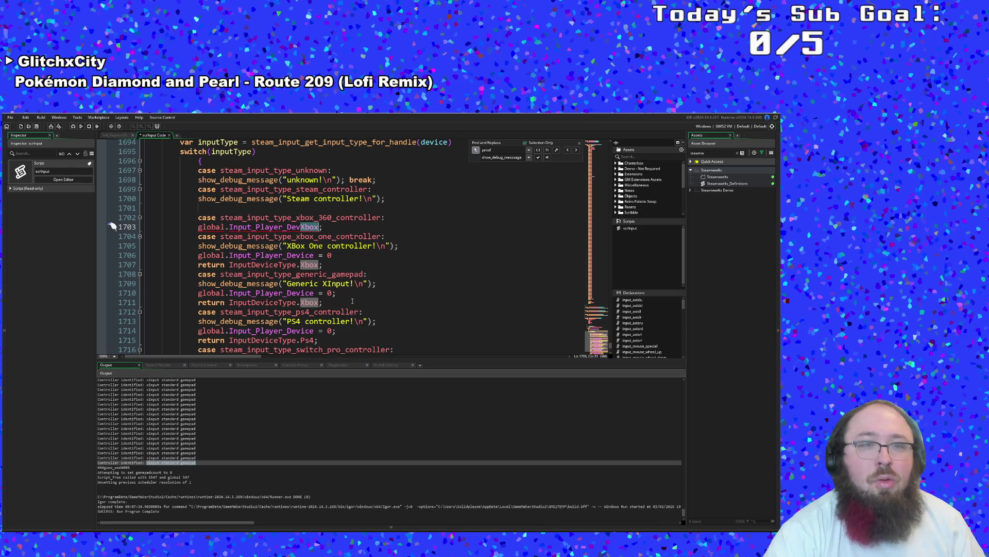
{"action": "type", "text": "ice"}
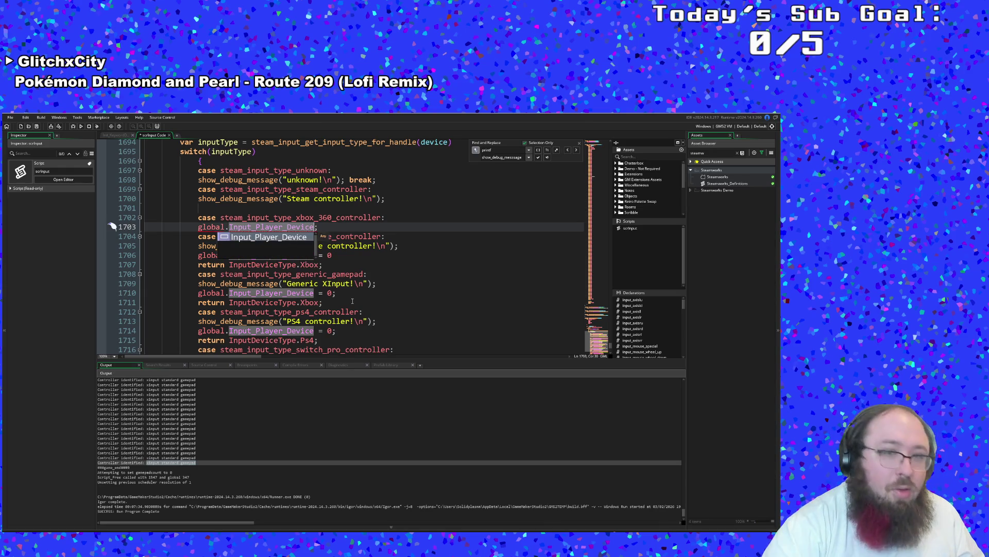
{"action": "key", "text": "Return"}
{"action": "key", "text": "BackSpace"}
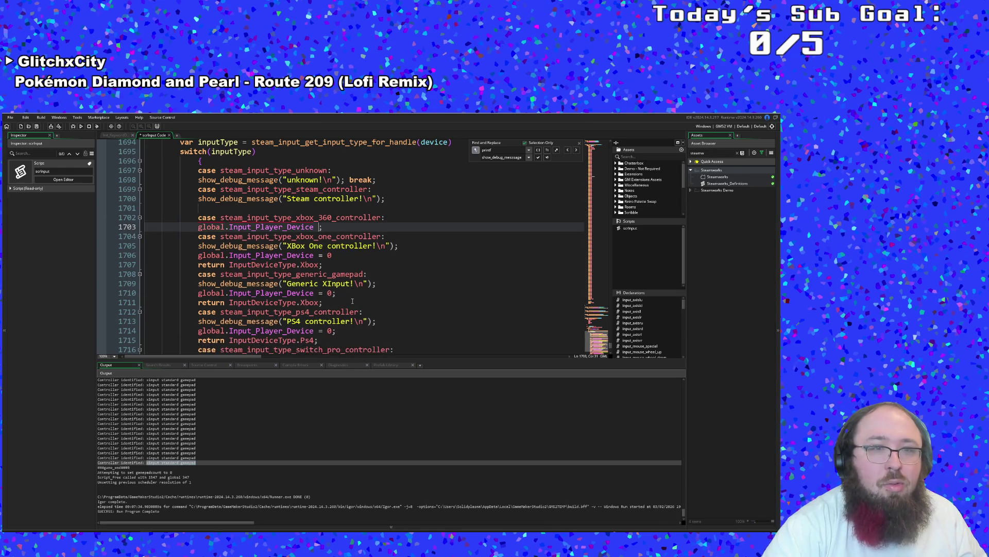
{"action": "type", "text": "= 0"}
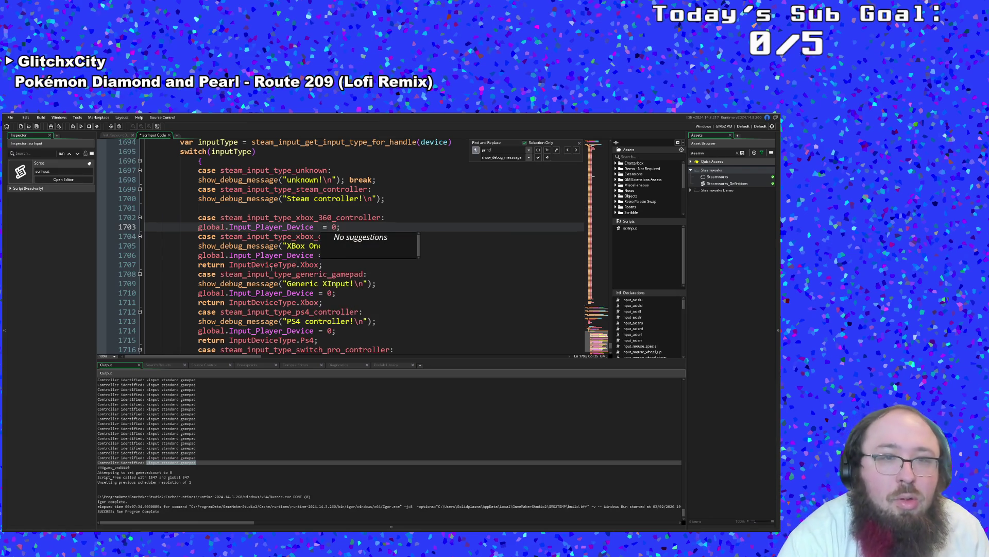
- Copy the Xbox One case's message, assignment and Xbox return lines
{"action": "left_click_drag", "start_coordinate": [327, 246], "coordinate": [331, 246]}
{"action": "key", "text": "Down"}
{"action": "key", "text": "Down"}
{"action": "left_click", "coordinate": [269, 265], "text": "shift"}
{"action": "left_click_drag", "start_coordinate": [264, 265], "coordinate": [197, 265]}
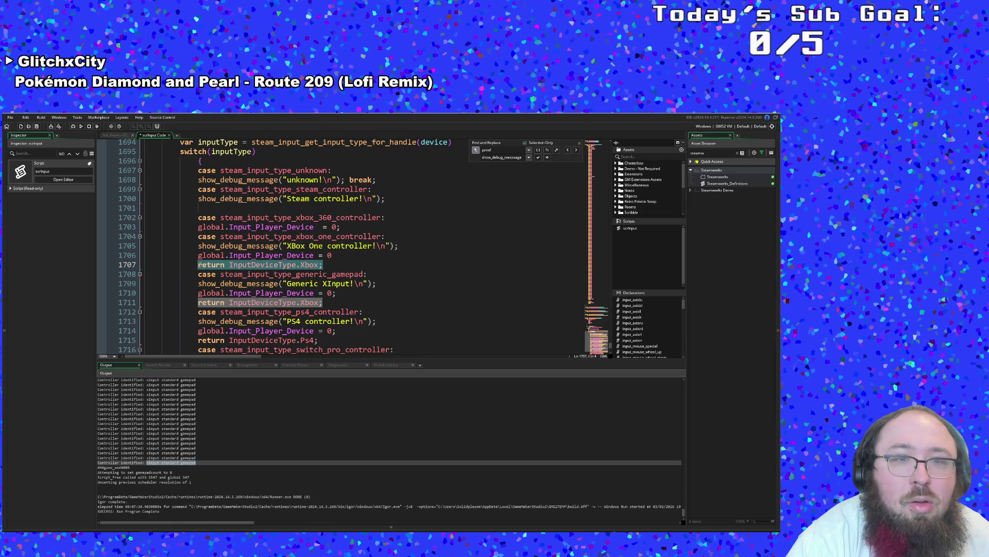
{"action": "left_click_drag", "start_coordinate": [198, 265], "coordinate": [196, 248]}
{"action": "key", "text": "ctrl+c"}
{"action": "right_click", "coordinate": [219, 251]}
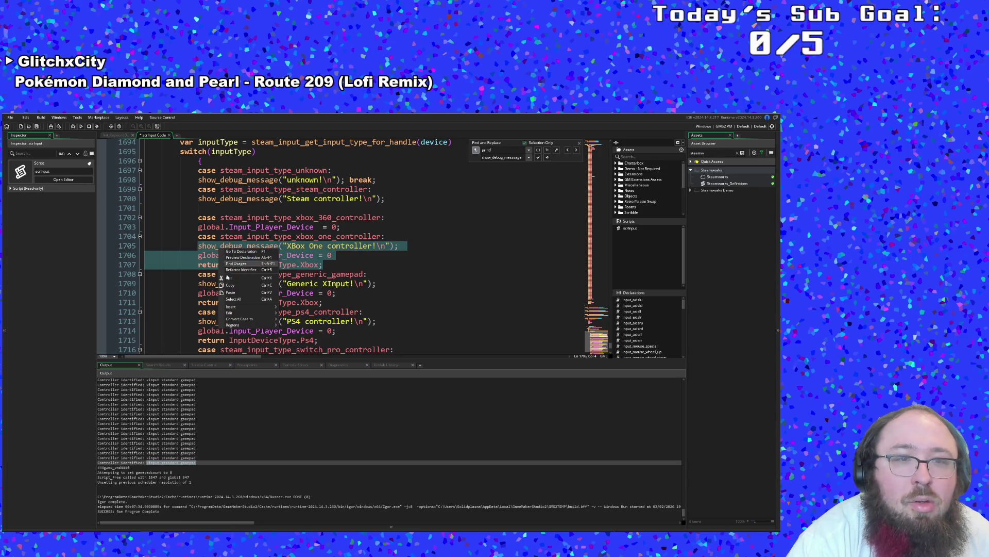
{"action": "key", "text": "Escape"}
- Paste those lines into the Xbox 360 case and change the message to "XBox 360 controller!"
{"action": "left_click_drag", "start_coordinate": [342, 227], "coordinate": [198, 226]}
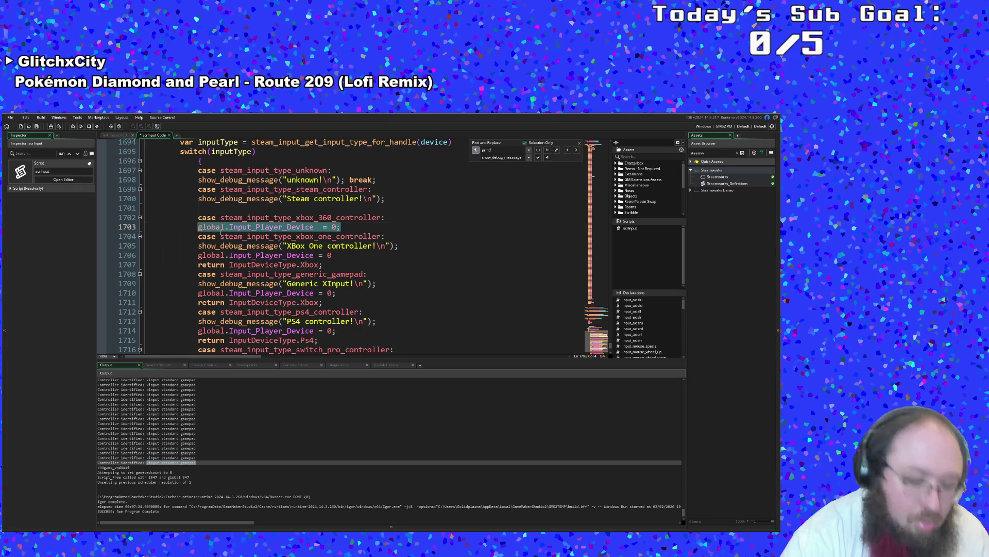
{"action": "key", "text": "ctrl+v"}
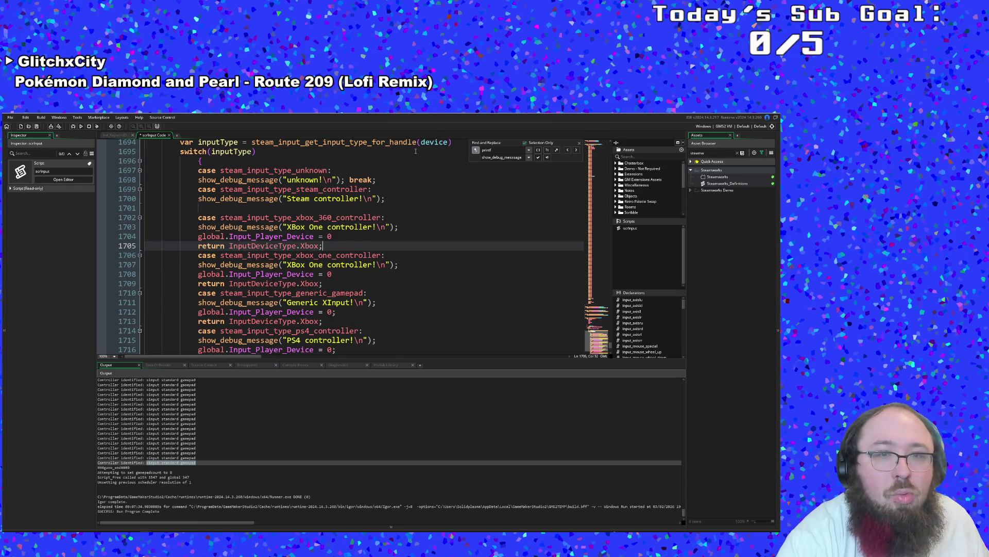
{"action": "left_click", "coordinate": [323, 226]}
{"action": "key", "text": "BackSpace"}
{"action": "key", "text": "BackSpace"}
{"action": "key", "text": "BackSpace"}
{"action": "type", "text": "360"}
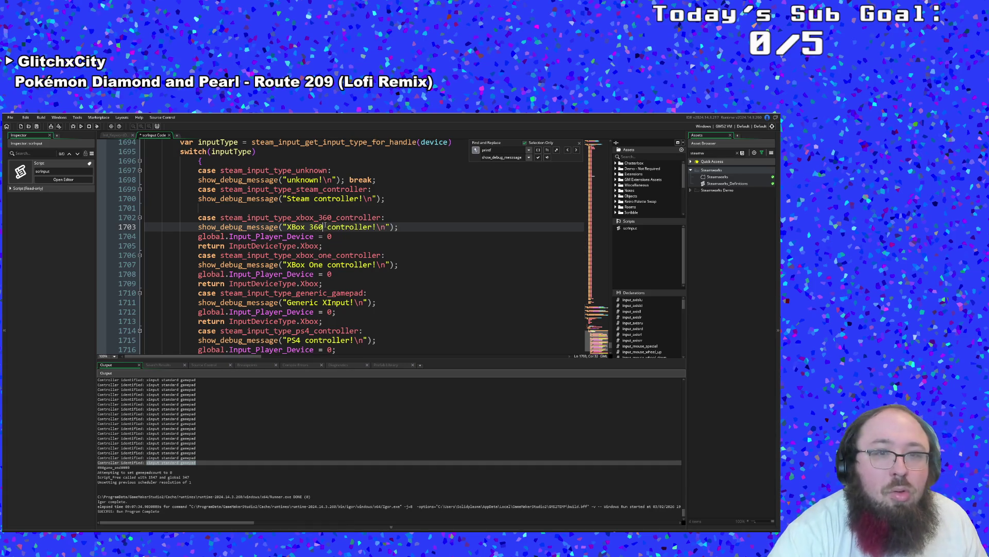
{"action": "left_click", "coordinate": [327, 250]}
{"action": "scroll", "coordinate": [291, 249], "scroll_direction": "up", "scroll_amount": 2}
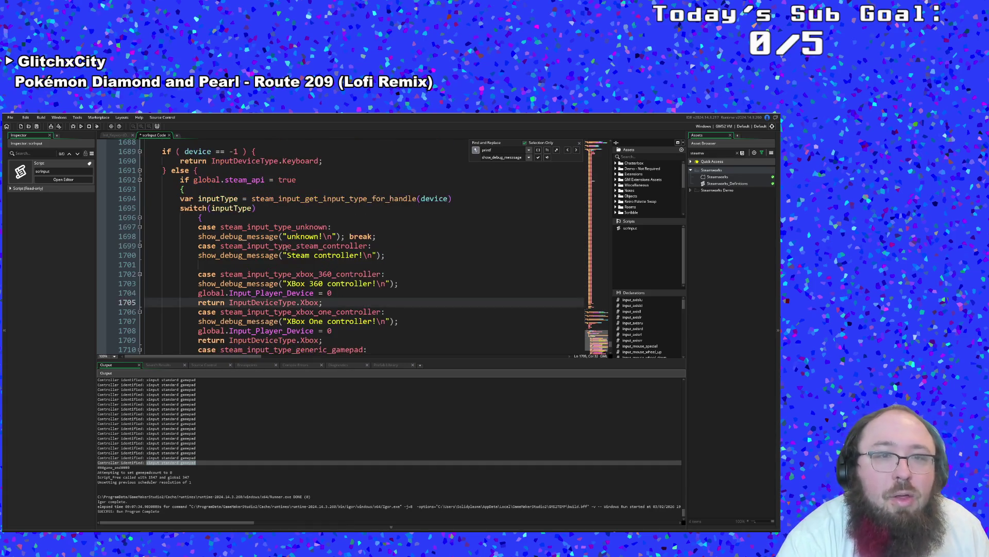
- Paste the three lines into the Steam controller case and delete the duplicate XBox One message line
{"action": "left_click", "coordinate": [259, 263]}
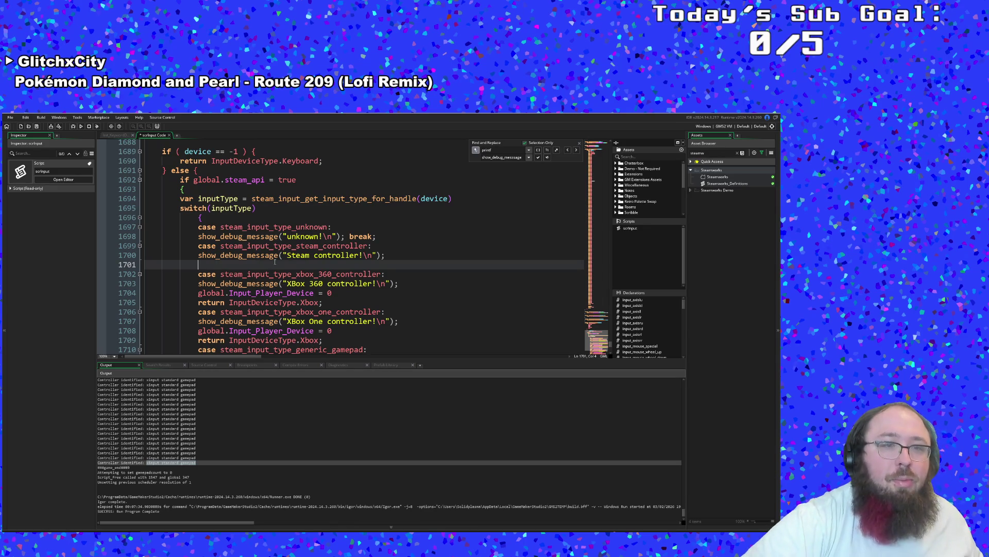
{"action": "key", "text": "ctrl+v"}
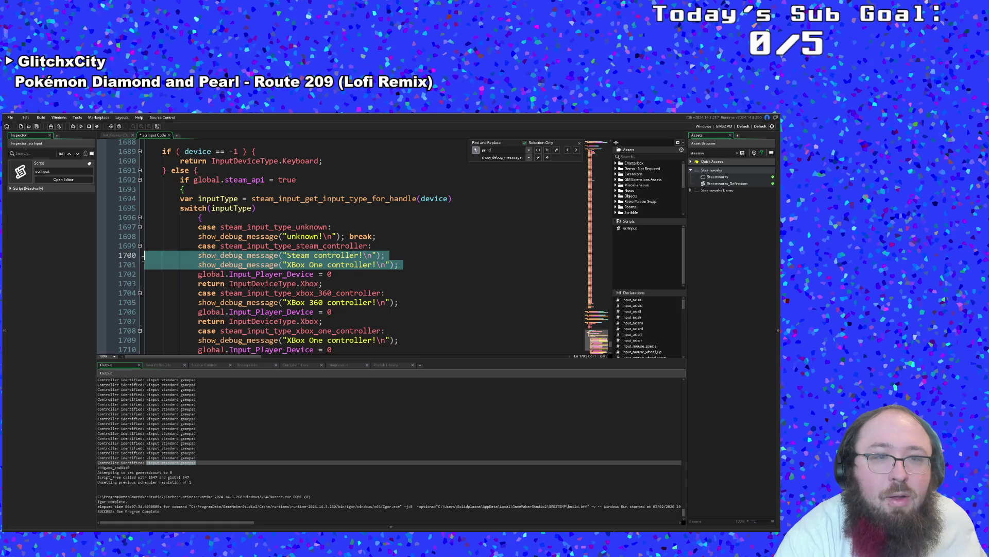
{"action": "left_click", "coordinate": [125, 264]}
{"action": "key", "text": "BackSpace"}
{"action": "key", "text": "BackSpace"}
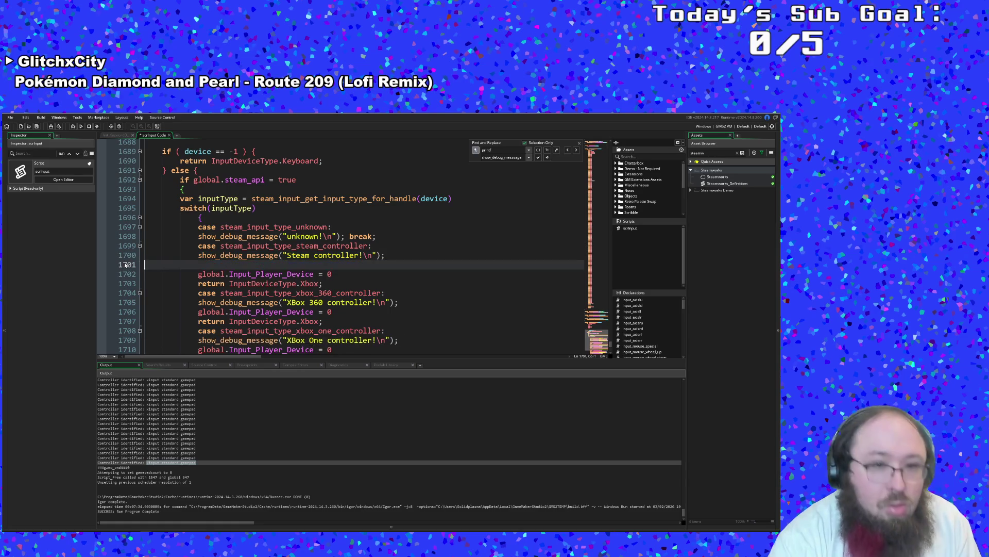
- Check the Input_Player_Device and Xbox usages, then add a blank line after the unknown case's break
{"action": "left_click", "coordinate": [326, 273]}
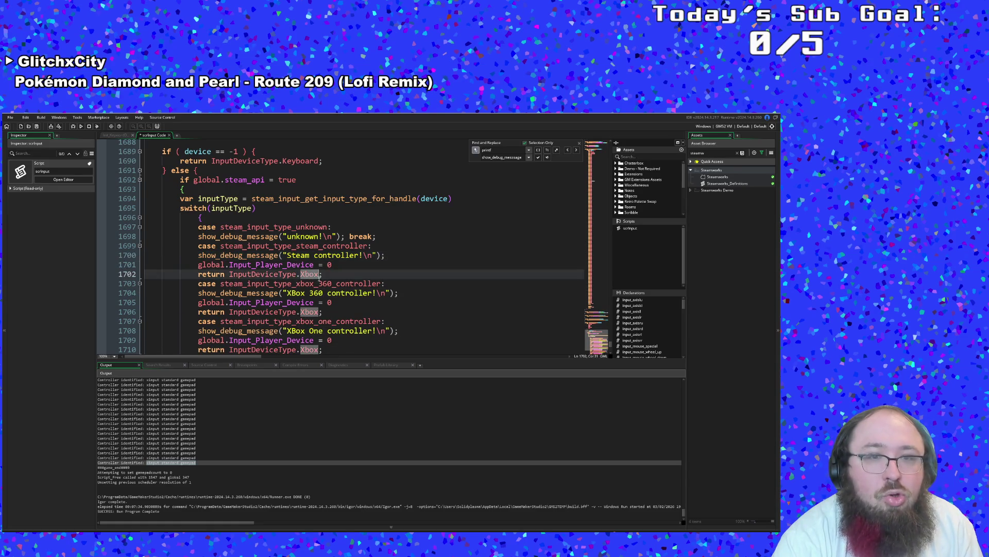
{"action": "key", "text": "Left"}
{"action": "key", "text": "ctrl+shift+Left"}
{"action": "left_click", "coordinate": [312, 265]}
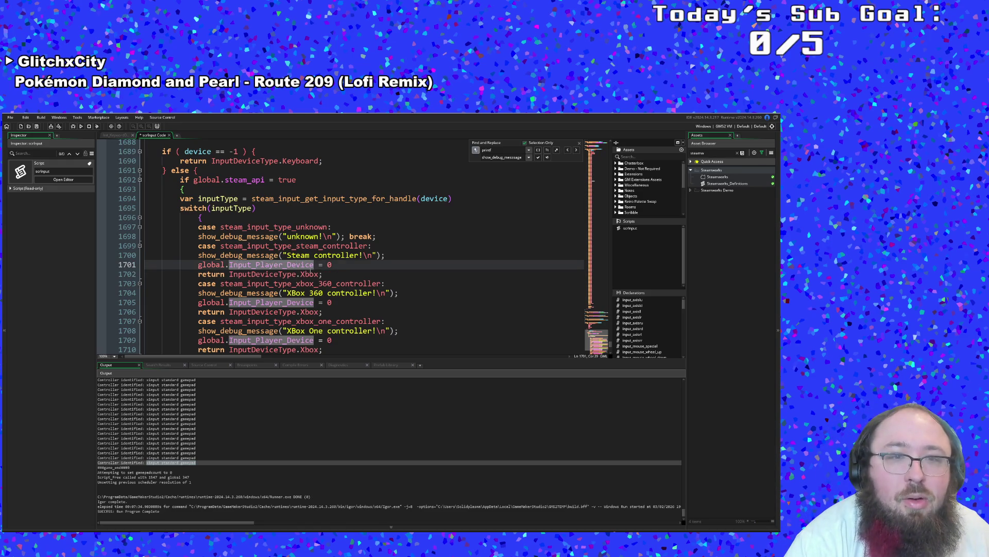
{"action": "left_click", "coordinate": [303, 274]}
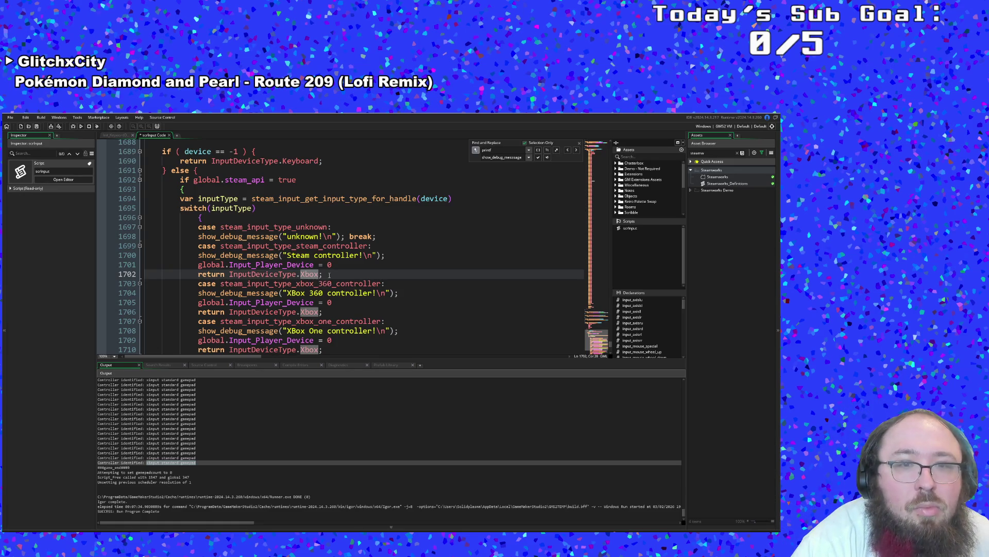
{"action": "left_click", "coordinate": [380, 237]}
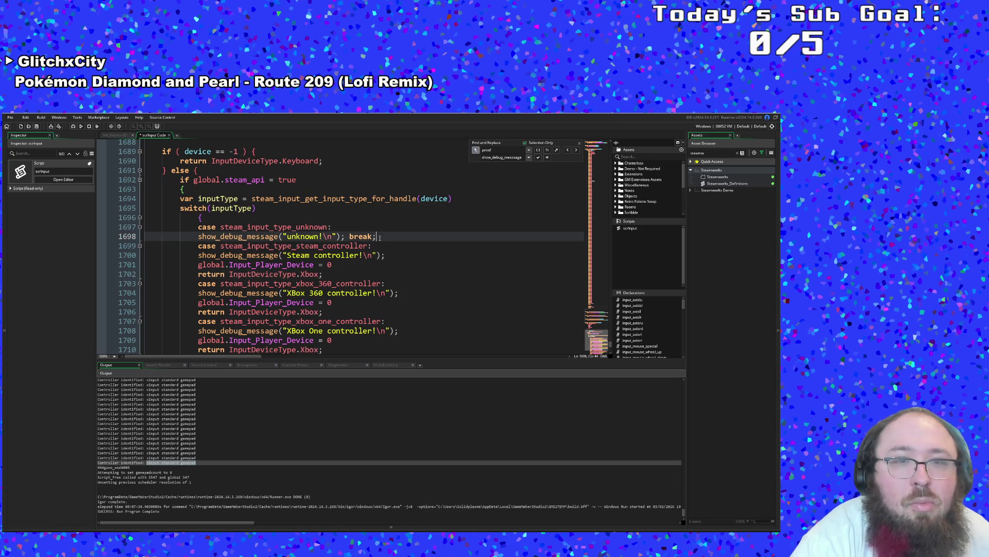
{"action": "key", "text": "Return"}
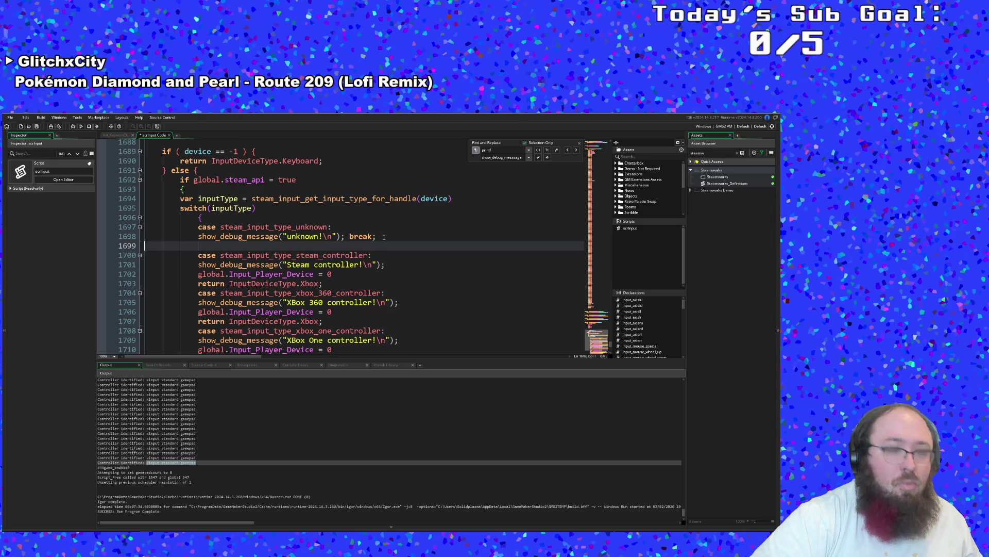
- Paste the device and return lines into the unknown case, removing the extra XBox One message line
{"action": "key", "text": "ctrl+v"}
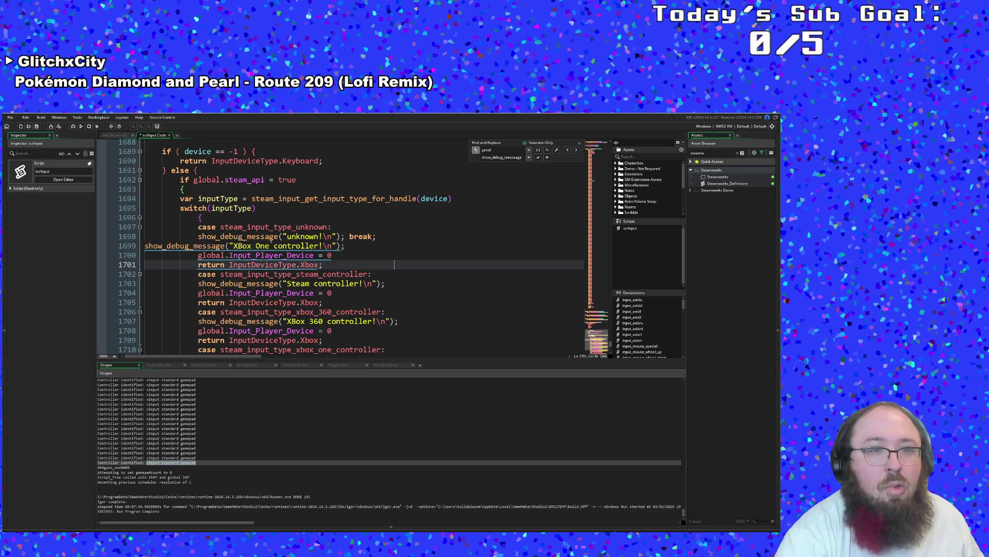
{"action": "left_click", "coordinate": [144, 246]}
{"action": "key", "text": "Tab"}
{"action": "key", "text": "Tab"}
{"action": "key", "text": "Tab"}
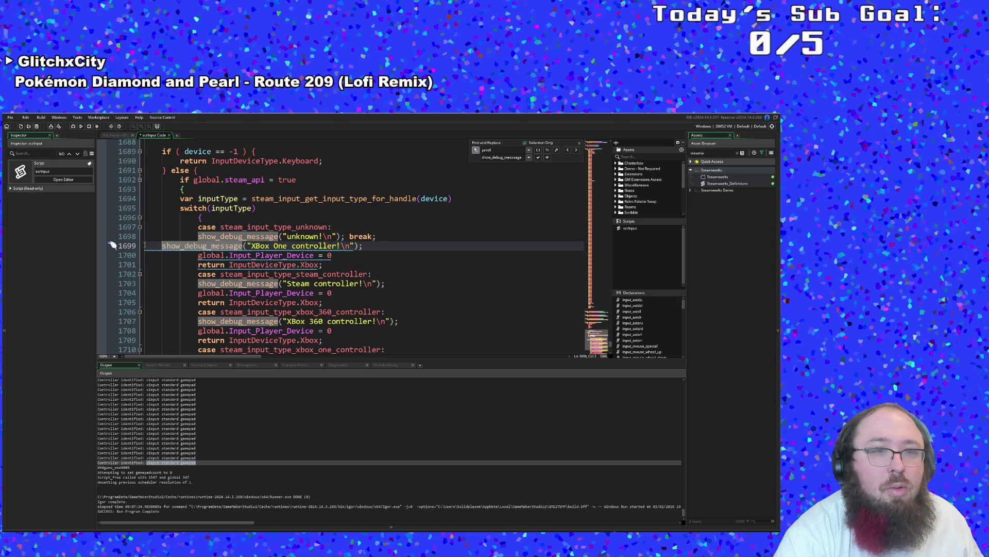
{"action": "mouse_move", "coordinate": [193, 247]}
{"action": "left_mouse_down"}
{"action": "mouse_move", "coordinate": [387, 304]}
{"action": "mouse_move", "coordinate": [360, 252]}
{"action": "mouse_move", "coordinate": [404, 249]}
{"action": "left_mouse_up"}
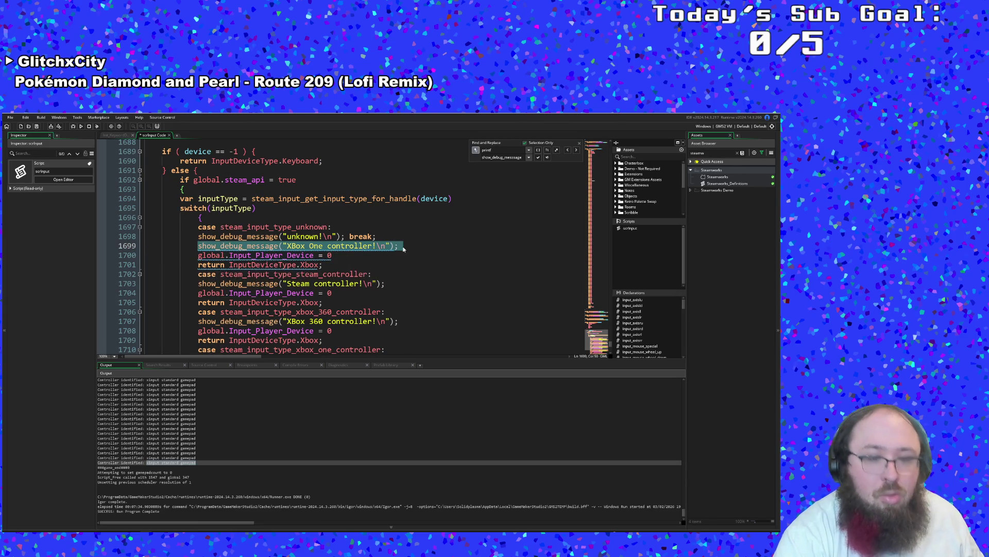
{"action": "key", "text": "BackSpace"}
{"action": "key", "text": "BackSpace"}
{"action": "key", "text": "BackSpace"}
- Review the InputDeviceType usages and save the script
{"action": "left_click", "coordinate": [339, 248]}
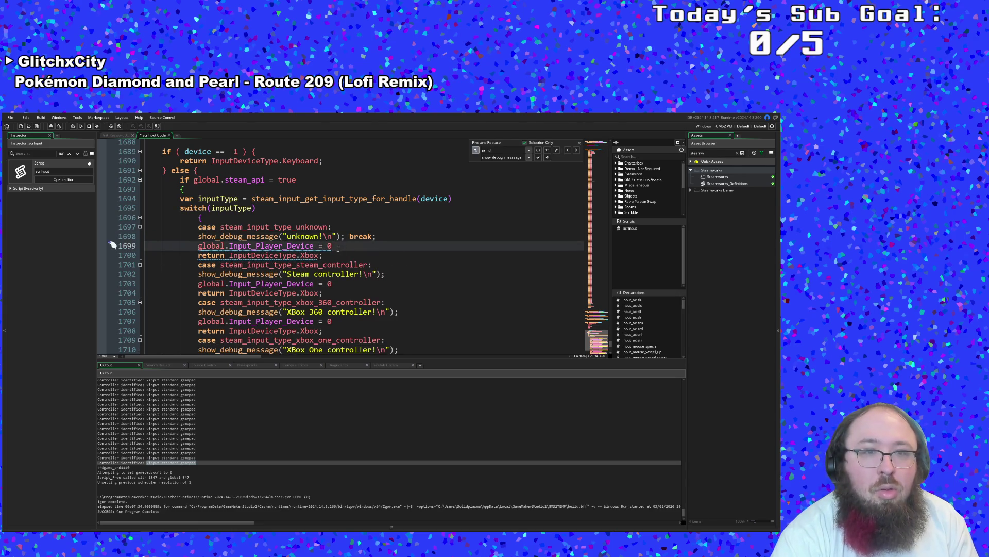
{"action": "left_click", "coordinate": [329, 256]}
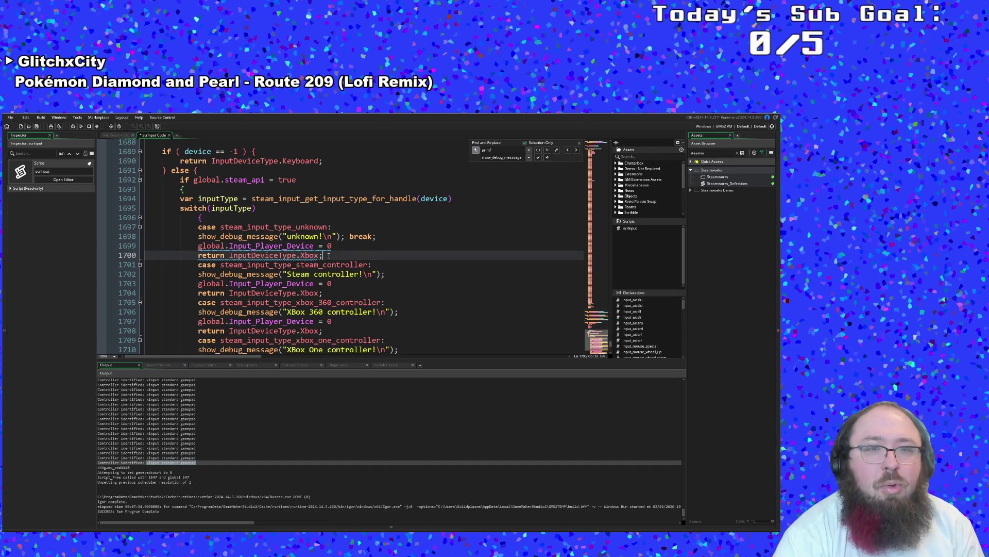
{"action": "key", "text": "Down"}
{"action": "key", "text": "Down"}
{"action": "key", "text": "Down"}
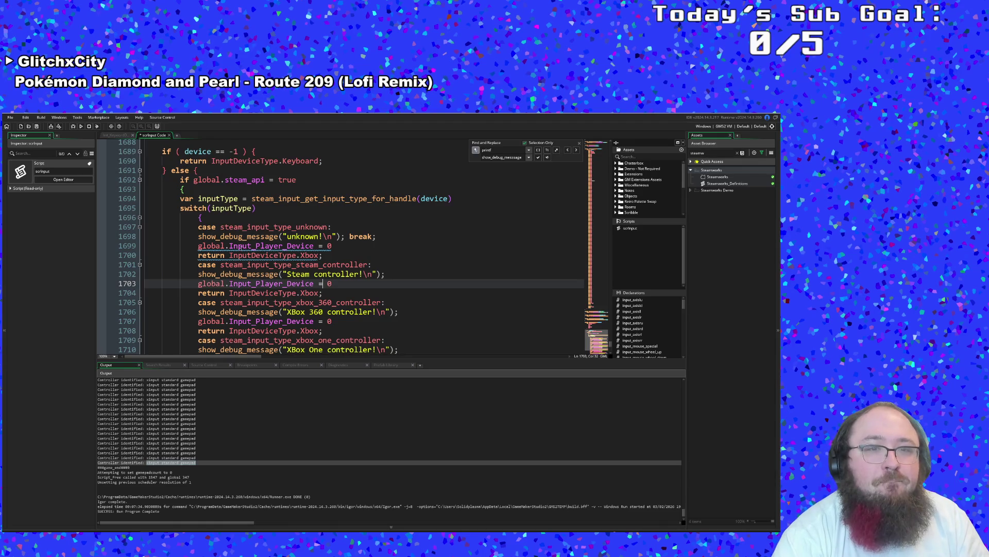
{"action": "left_click", "coordinate": [256, 255]}
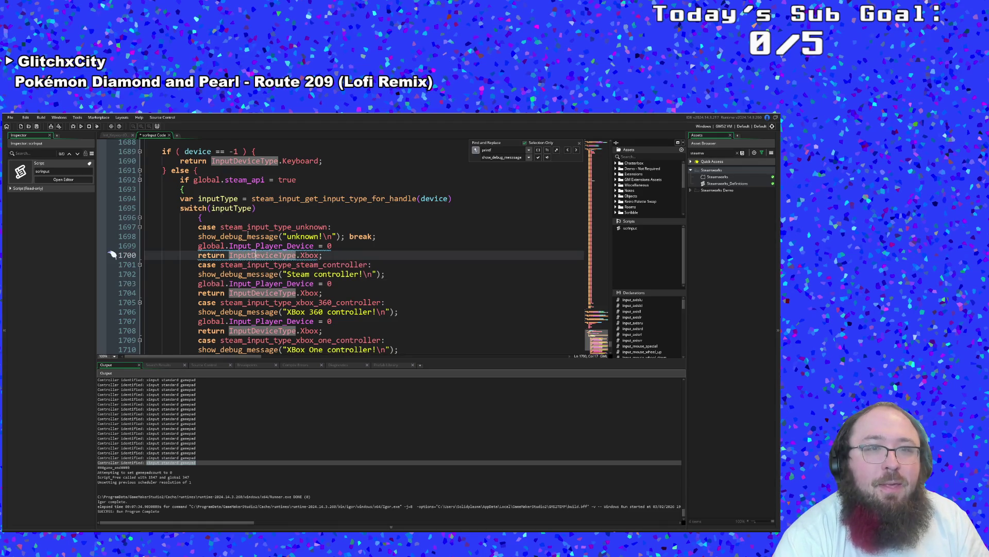
{"action": "key", "text": "ctrl+s"}
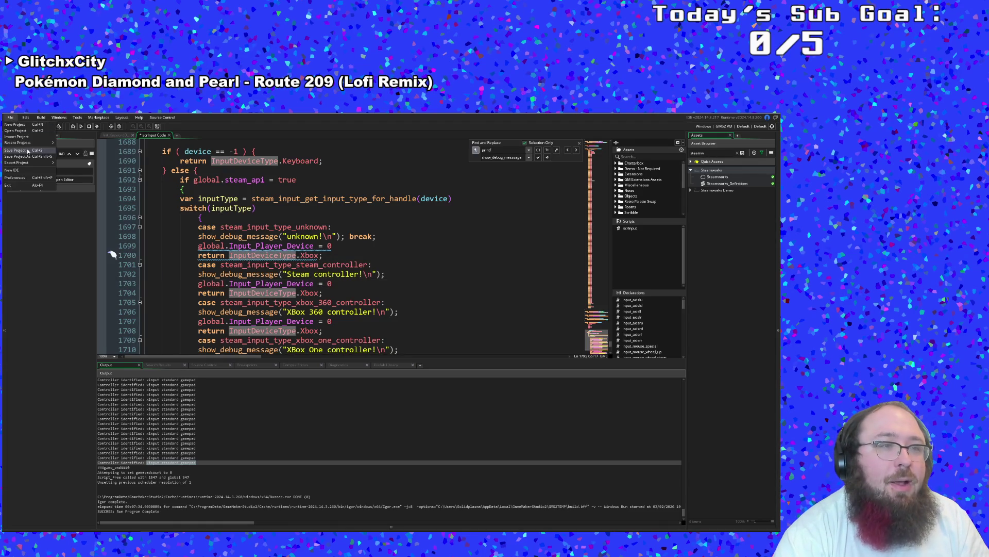
- Delete the break on line 1698 so the unknown case sets Input_Player_Device 0 and returns Xbox
{"action": "left_click", "coordinate": [270, 255]}
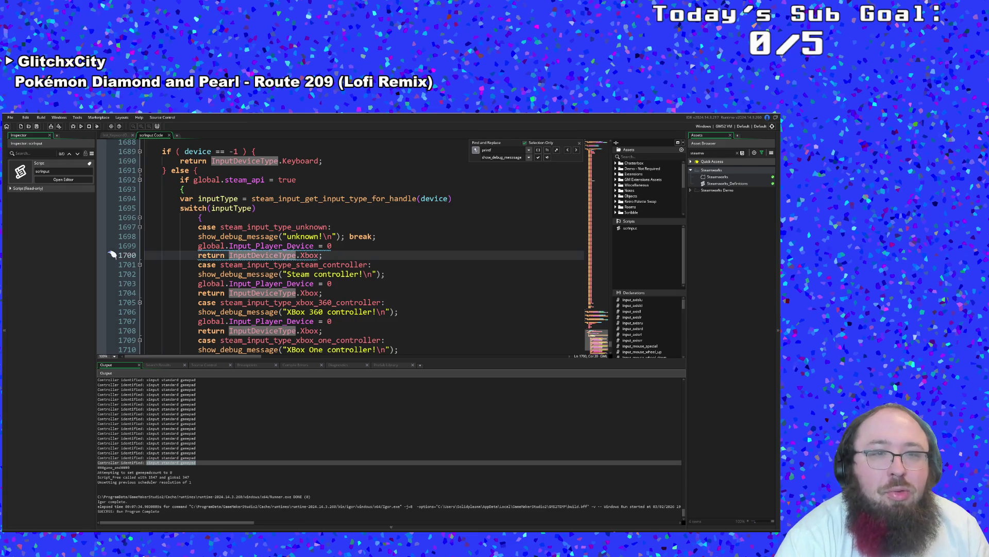
{"action": "left_click", "coordinate": [292, 246]}
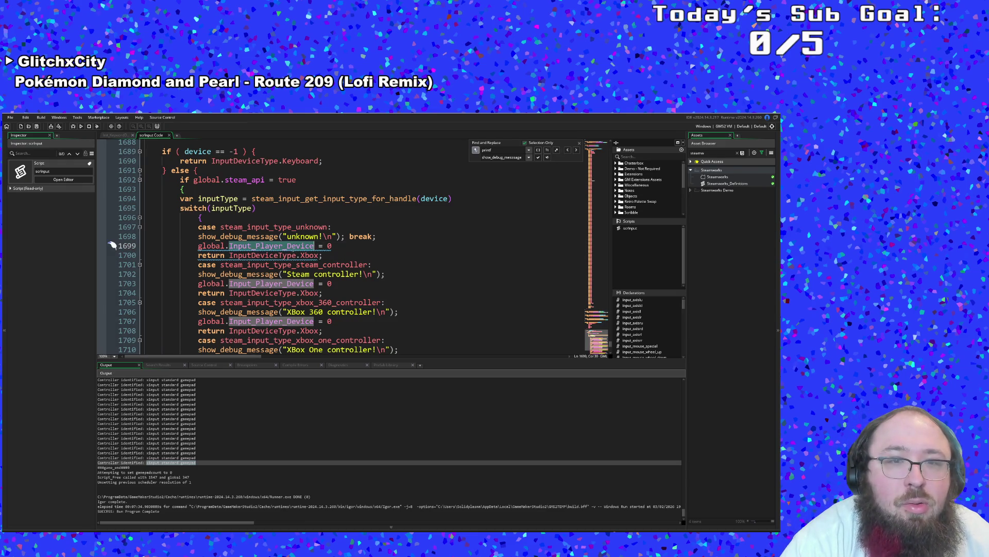
{"action": "left_click", "coordinate": [328, 246]}
{"action": "left_click_drag", "start_coordinate": [349, 237], "coordinate": [378, 237]}
{"action": "key", "text": "BackSpace"}
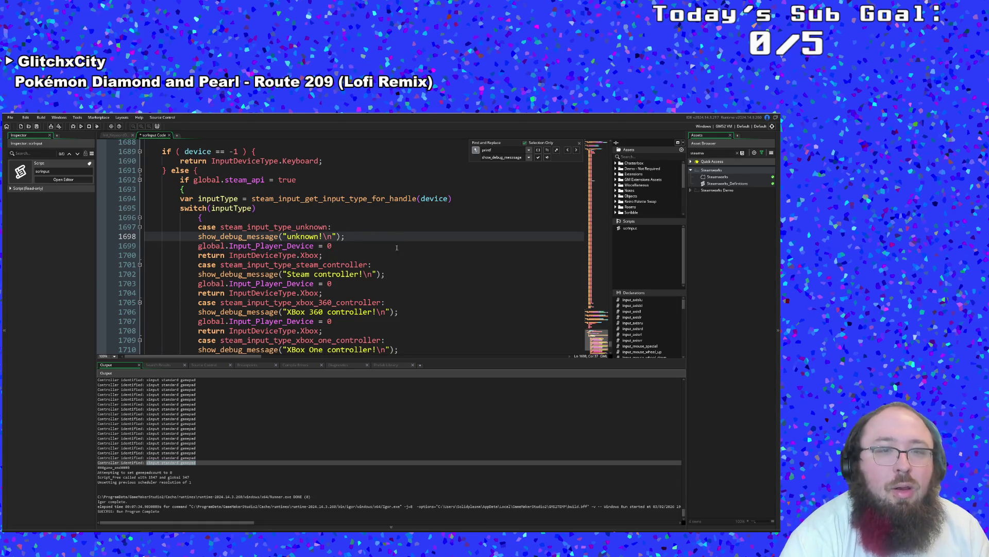
- Save the project via the File menu and start a debug build with F5
{"action": "key", "text": "Down"}
{"action": "key", "text": "Down"}
{"action": "scroll", "coordinate": [403, 243], "scroll_direction": "down", "scroll_amount": 10}
{"action": "scroll", "coordinate": [392, 245], "scroll_direction": "up", "scroll_amount": 6}
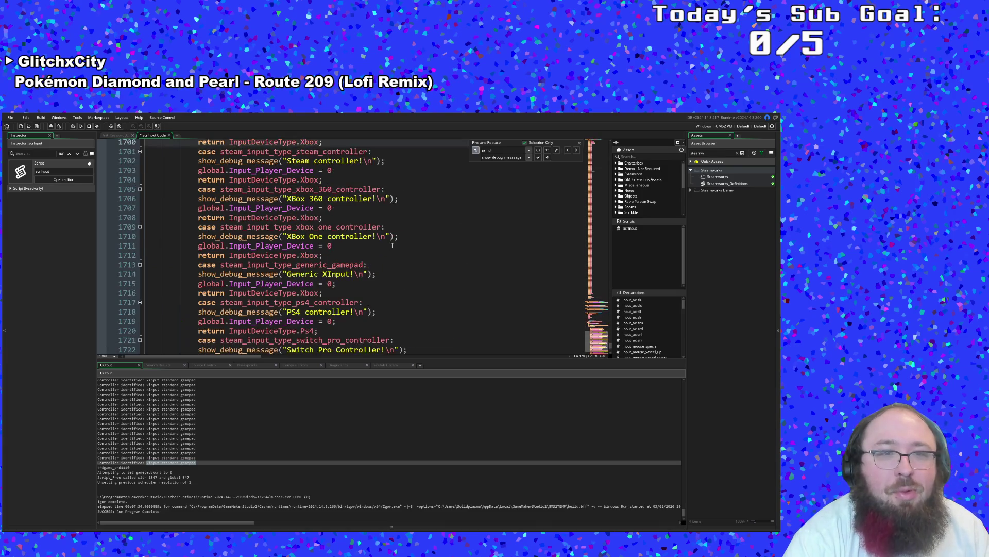
{"action": "left_click", "coordinate": [392, 245]}
{"action": "left_click", "coordinate": [11, 117]}
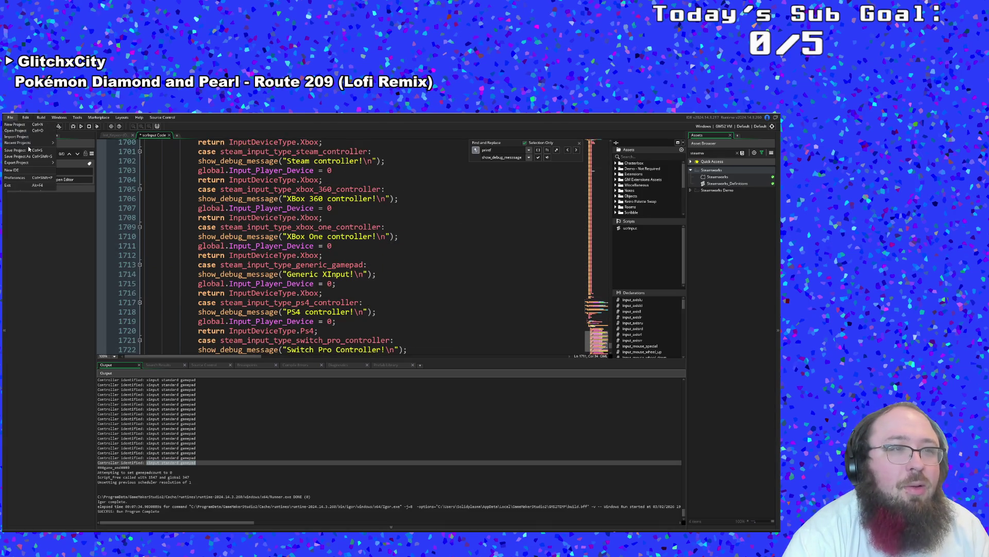
{"action": "left_click", "coordinate": [30, 149]}
{"action": "key", "text": "F5"}
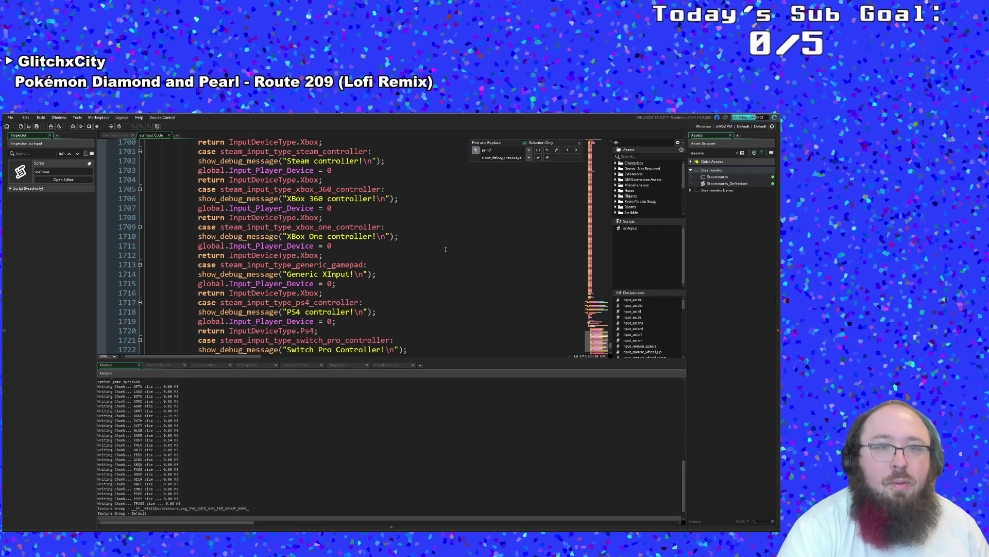
{"action": "scroll", "coordinate": [446, 248], "scroll_direction": "up", "scroll_amount": 2}
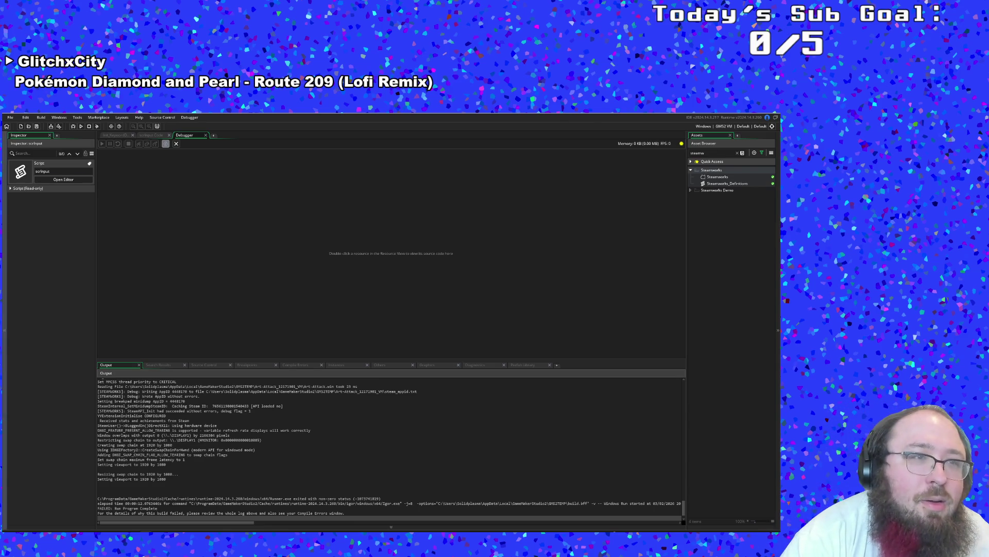
- Save and rerun the game to its Art Attack title screen, then read the repeated unknown! output
{"action": "left_click", "coordinate": [11, 117]}
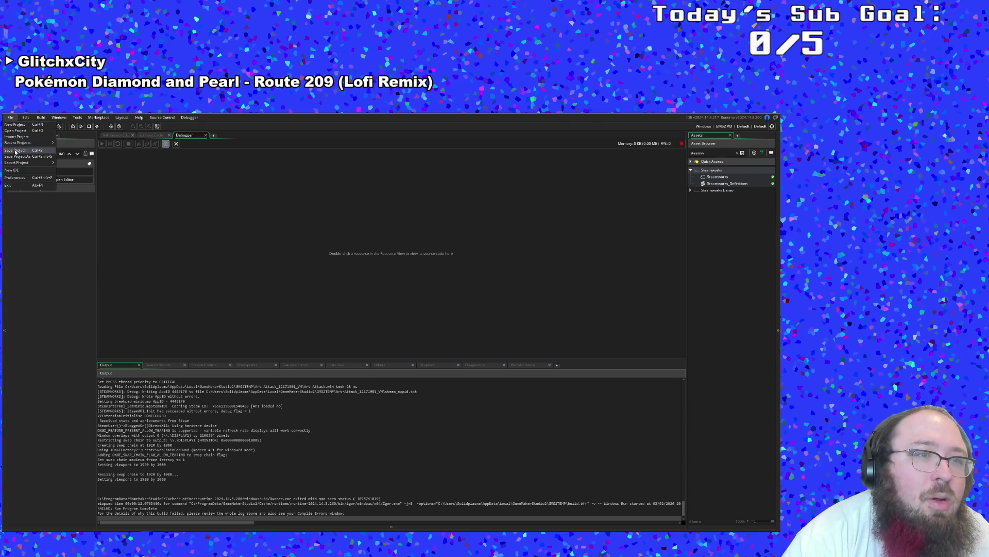
{"action": "key", "text": "Escape"}
{"action": "left_click", "coordinate": [73, 126]}
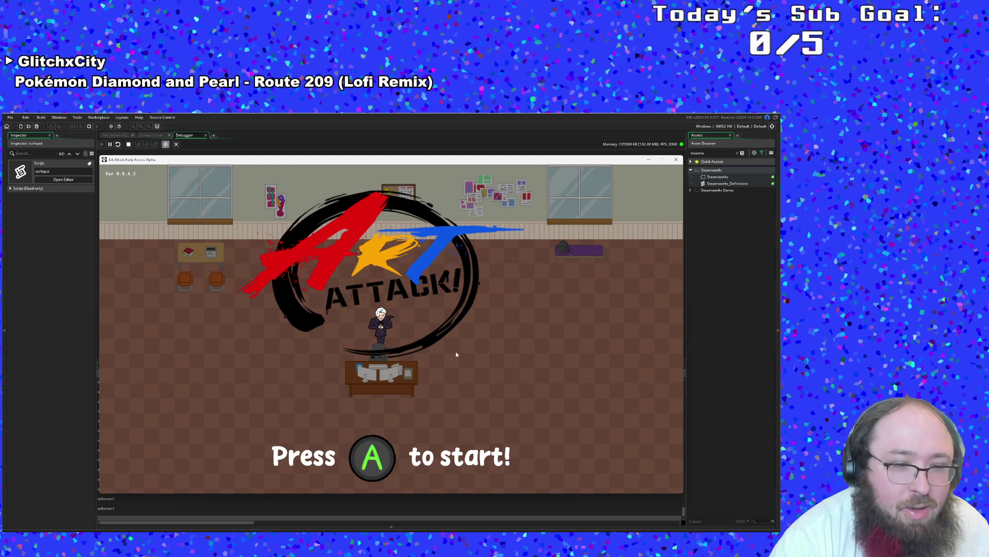
{"action": "left_click", "coordinate": [273, 512]}
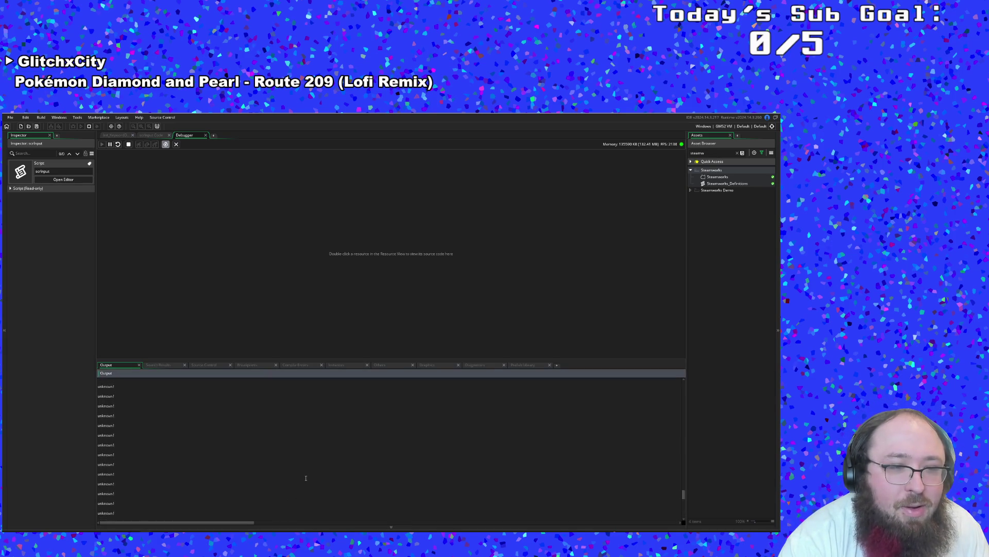
- Review the Audio group and viewport log lines, then close the debugger
{"action": "scroll", "coordinate": [311, 466], "scroll_direction": "up", "scroll_amount": 10}
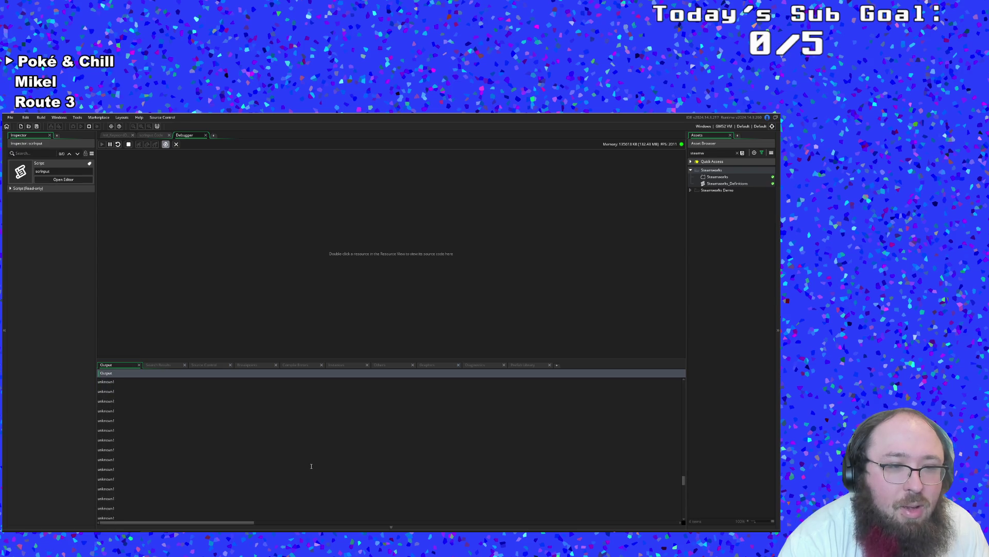
{"action": "left_click", "coordinate": [276, 455]}
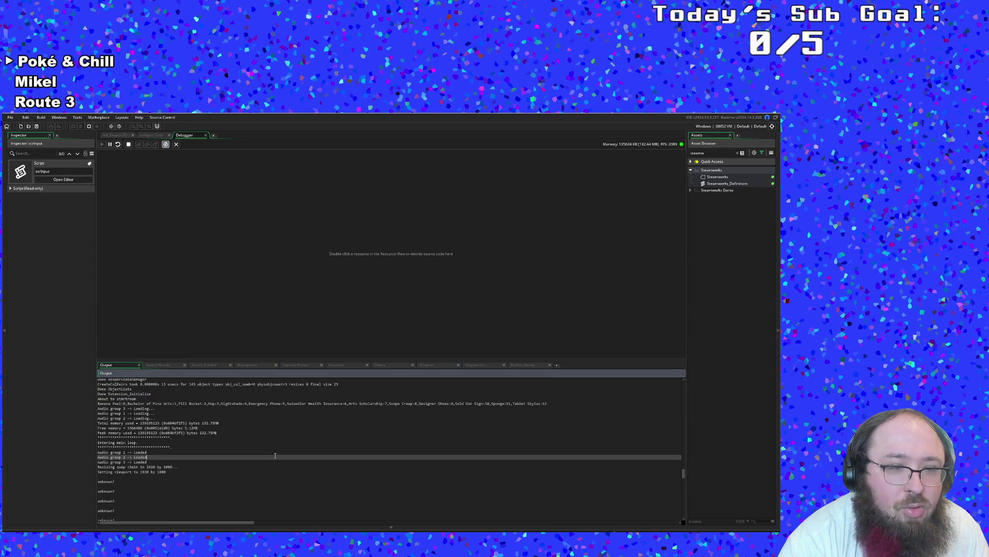
{"action": "left_click", "coordinate": [239, 473]}
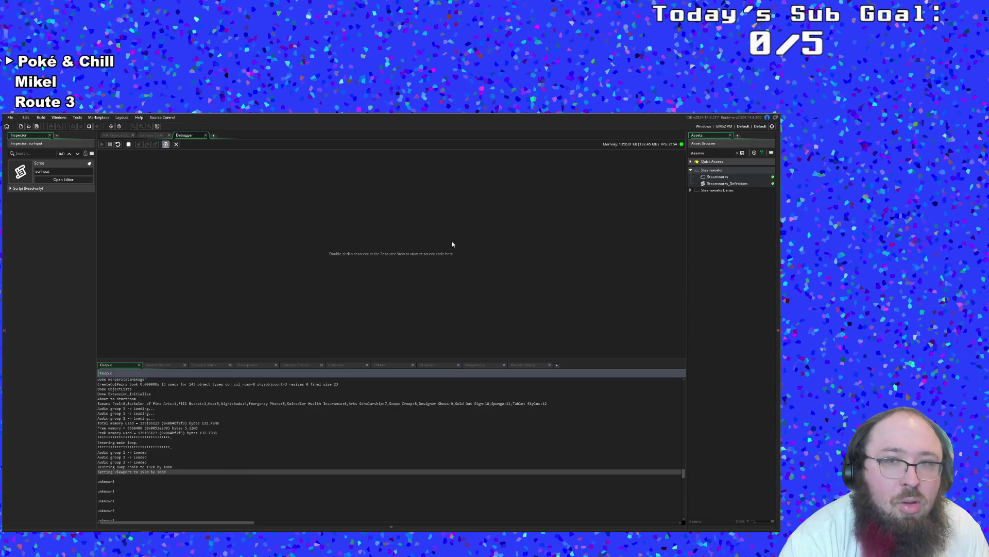
{"action": "left_click", "coordinate": [578, 194]}
{"action": "left_click", "coordinate": [206, 136]}
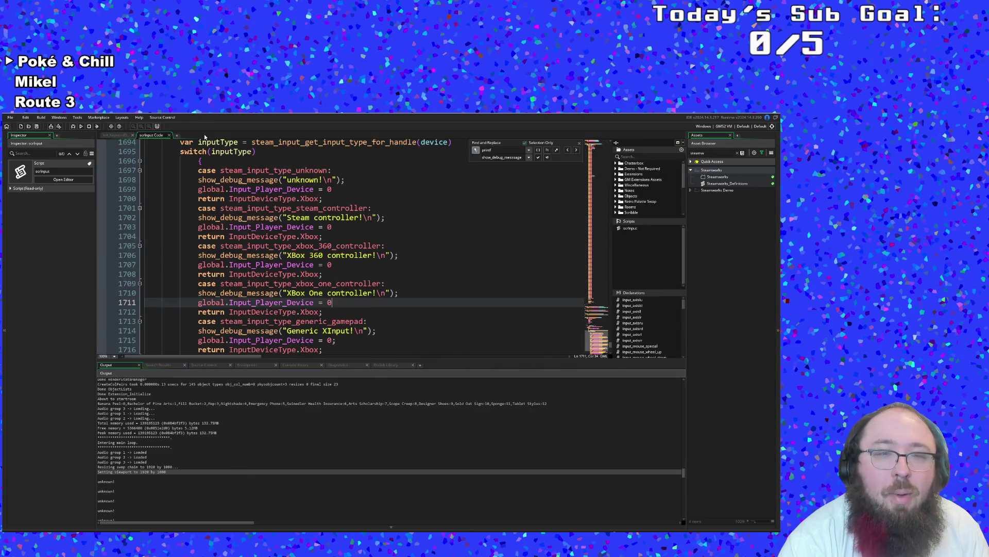
- Inspect the Steam controller case and the switch(inputType) statement in scrInput
{"action": "left_click", "coordinate": [316, 325]}
{"action": "scroll", "coordinate": [323, 317], "scroll_direction": "up", "scroll_amount": 2}
{"action": "left_click", "coordinate": [323, 281]}
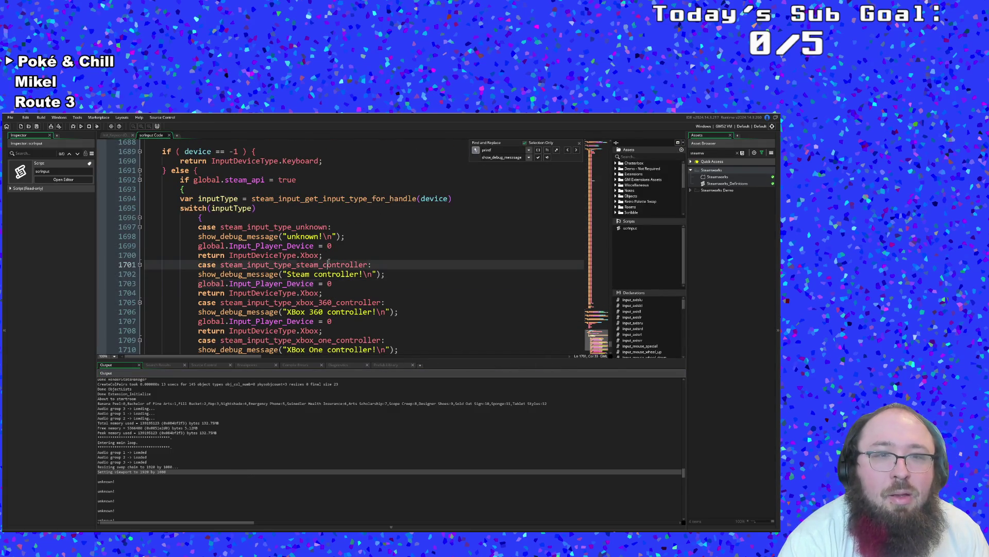
{"action": "left_click", "coordinate": [339, 246]}
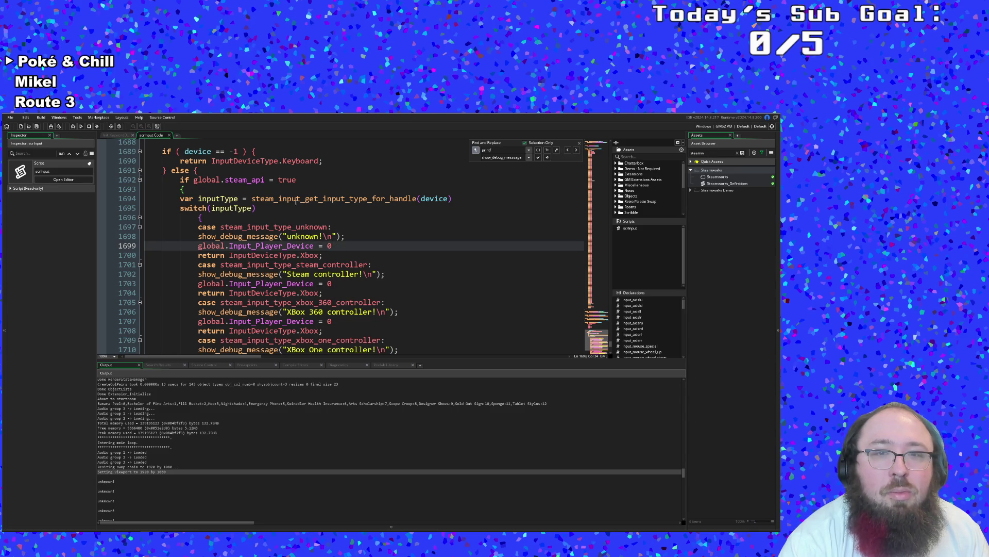
{"action": "left_click", "coordinate": [313, 198]}
{"action": "left_click", "coordinate": [433, 205]}
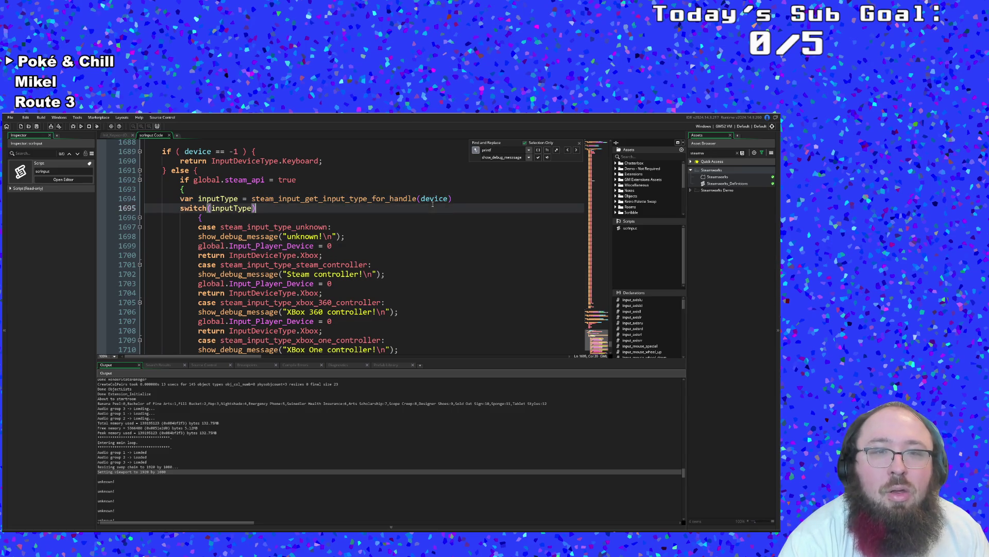
{"action": "left_click", "coordinate": [376, 218]}
{"action": "scroll", "coordinate": [369, 219], "scroll_direction": "up", "scroll_amount": 2}
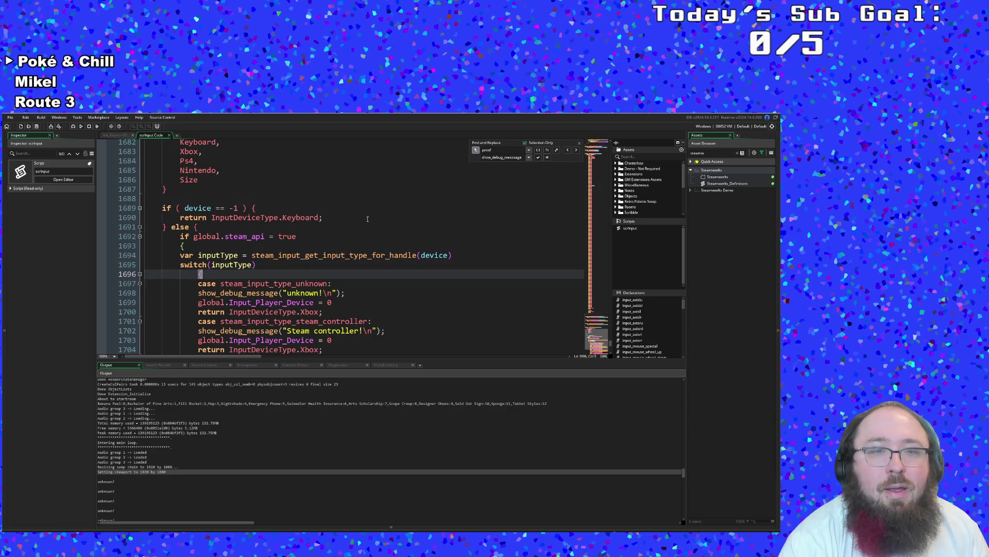
{"action": "left_click", "coordinate": [337, 267]}
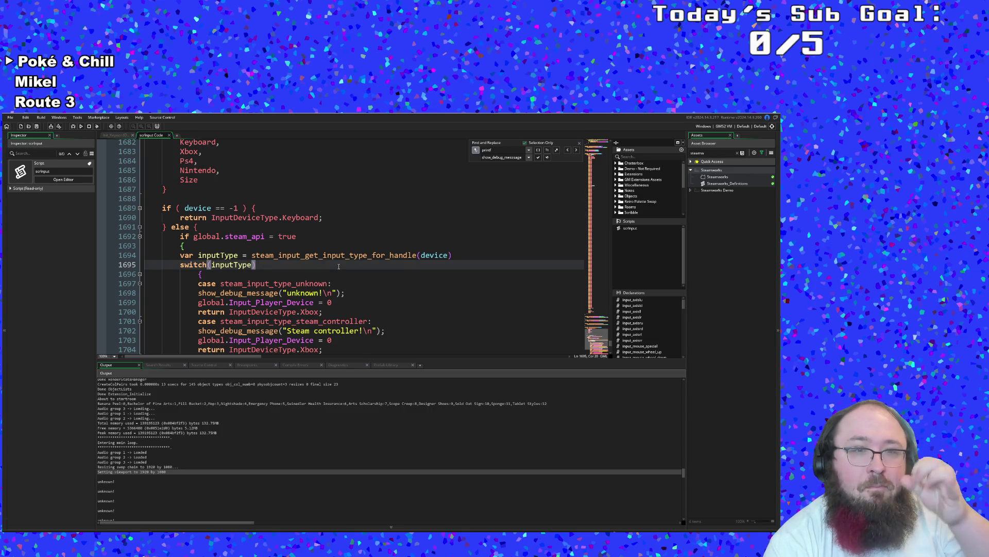
{"action": "key", "text": "shift+Left"}
{"action": "left_click", "coordinate": [321, 267]}
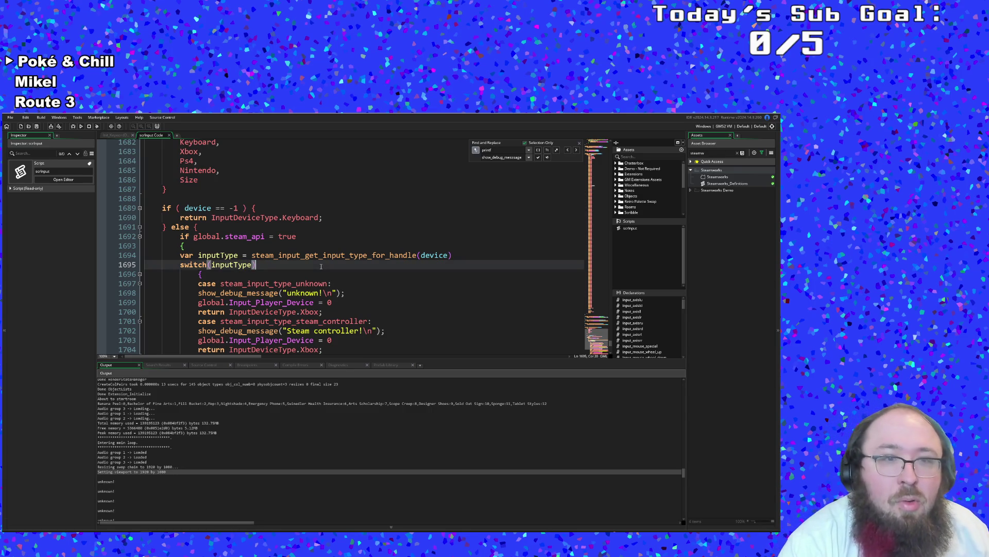
{"action": "left_click", "coordinate": [193, 248]}
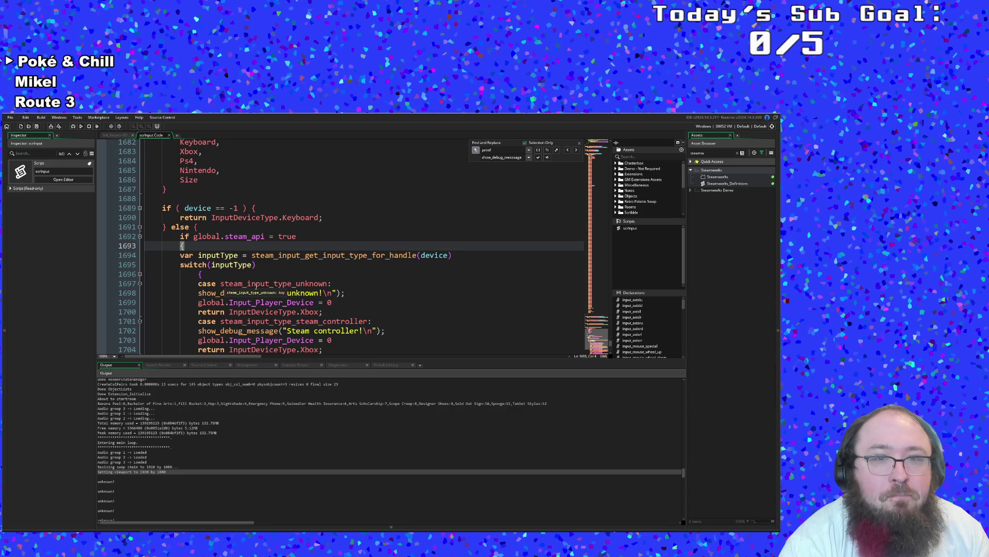
- Check the device argument and parameter hint of steam_input_get_input_type_for_handle on line 1694
{"action": "scroll", "coordinate": [256, 286], "scroll_direction": "down", "scroll_amount": 2}
{"action": "scroll", "coordinate": [256, 287], "scroll_direction": "up", "scroll_amount": 2}
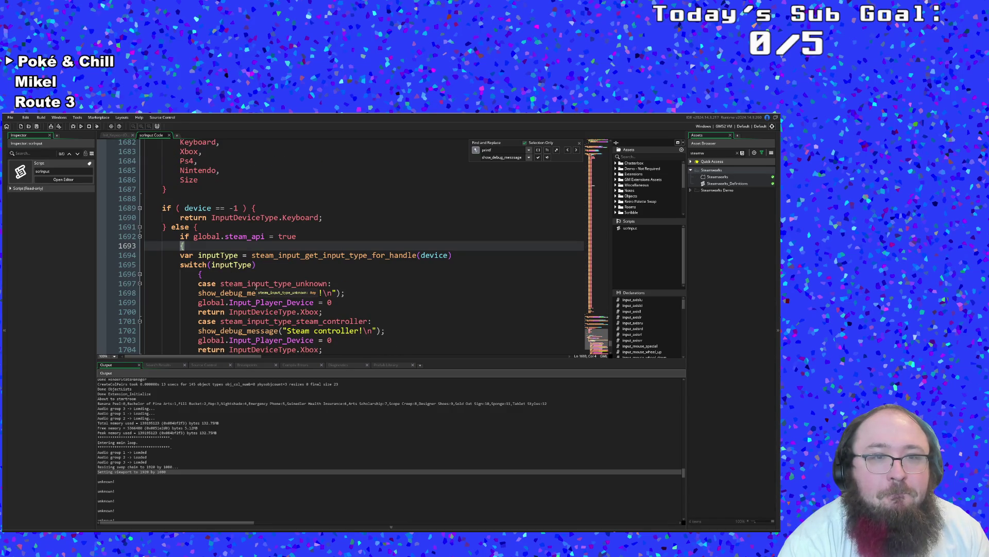
{"action": "left_click", "coordinate": [390, 256]}
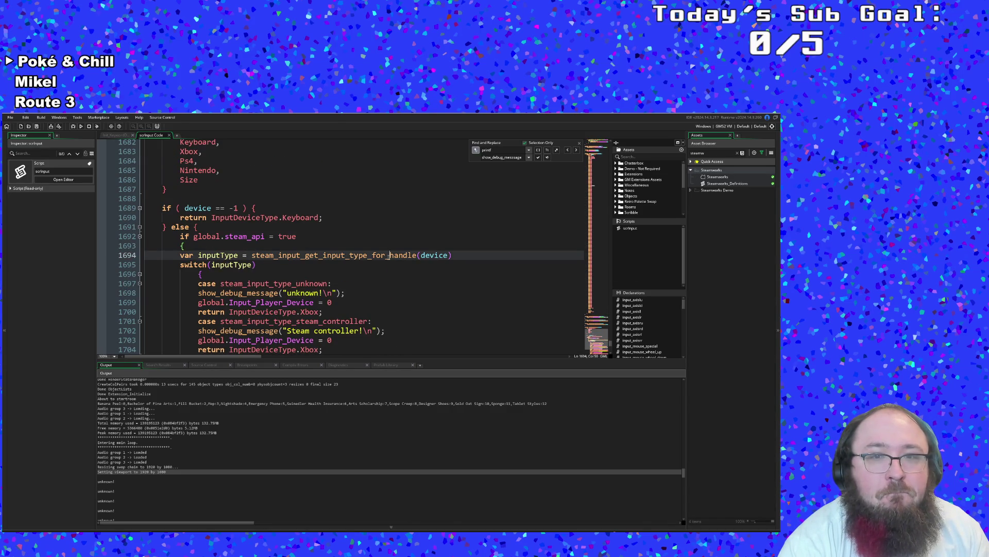
{"action": "left_click", "coordinate": [436, 254]}
{"action": "left_click", "coordinate": [408, 256]}
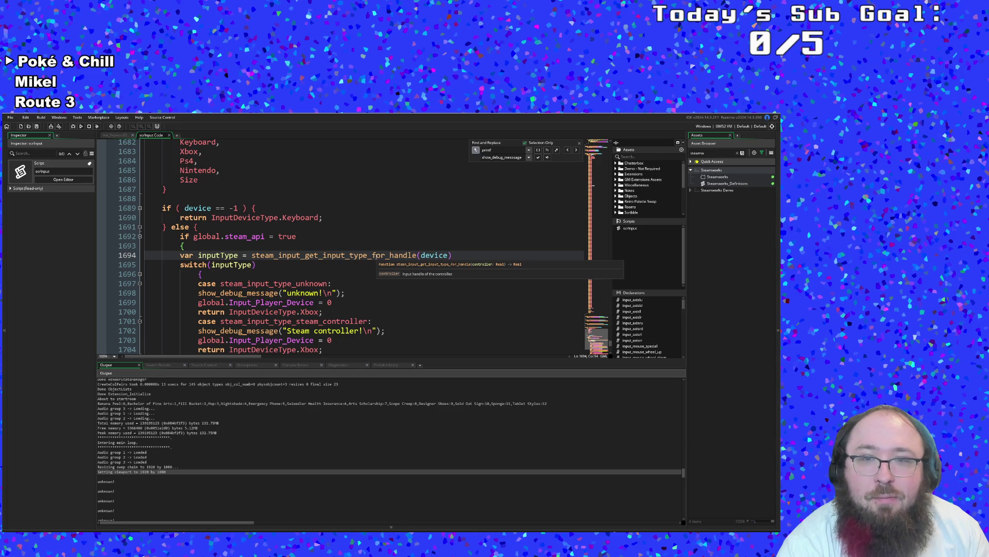
{"action": "left_click", "coordinate": [364, 266]}
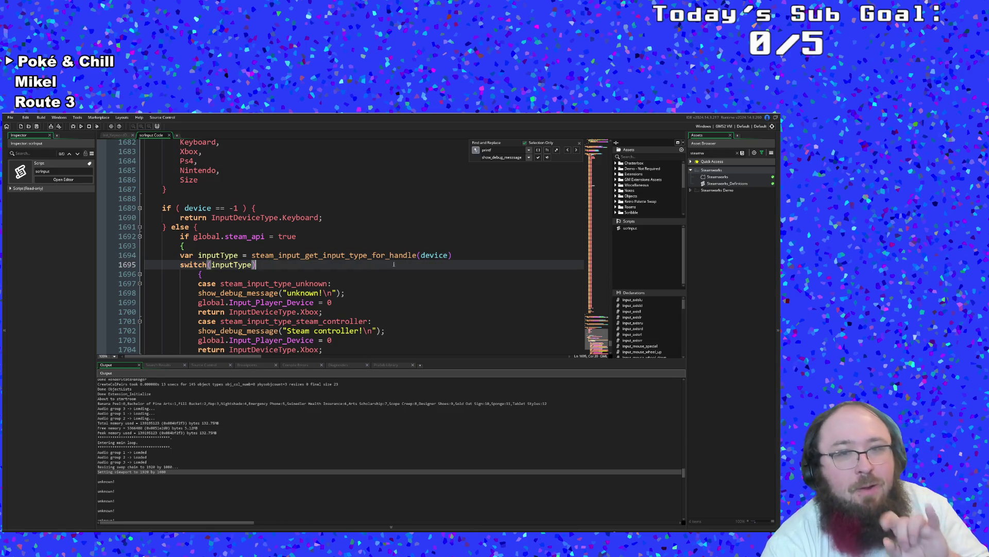
{"action": "left_click", "coordinate": [453, 255]}
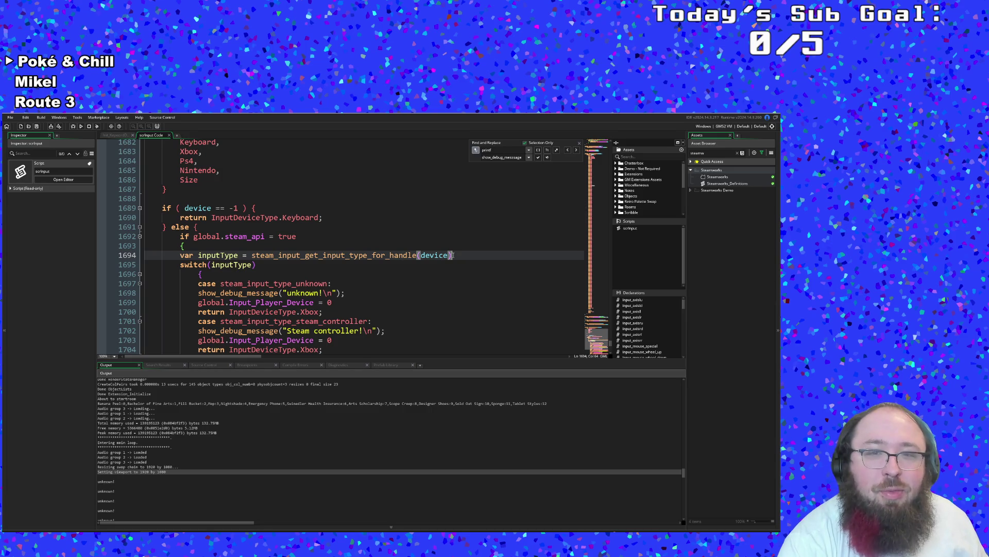
- Replace the device argument with 4, then save, run the game, and close it
{"action": "key", "text": "Left"}
{"action": "key", "text": "BackSpace"}
{"action": "key", "text": "BackSpace"}
{"action": "key", "text": "BackSpace"}
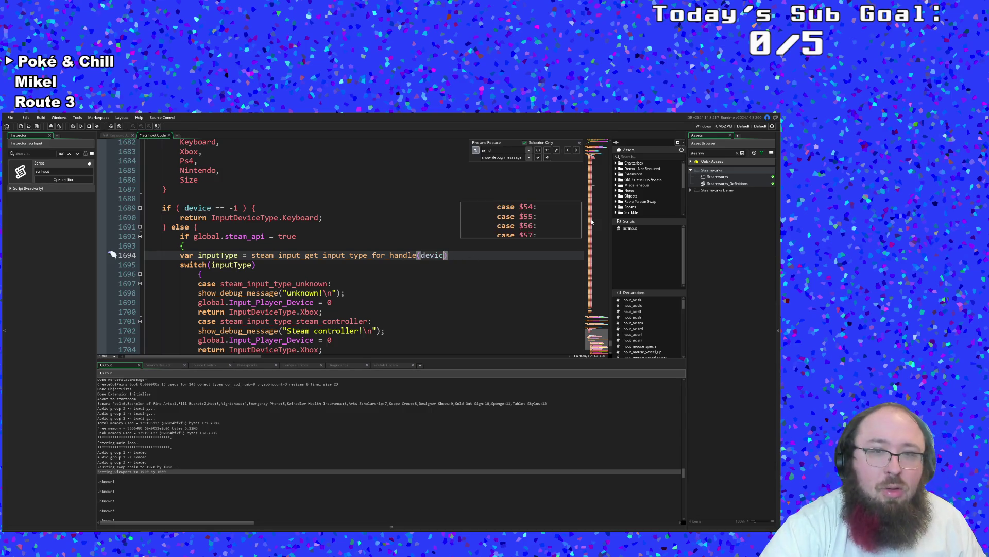
{"action": "type", "text": "/*/"}
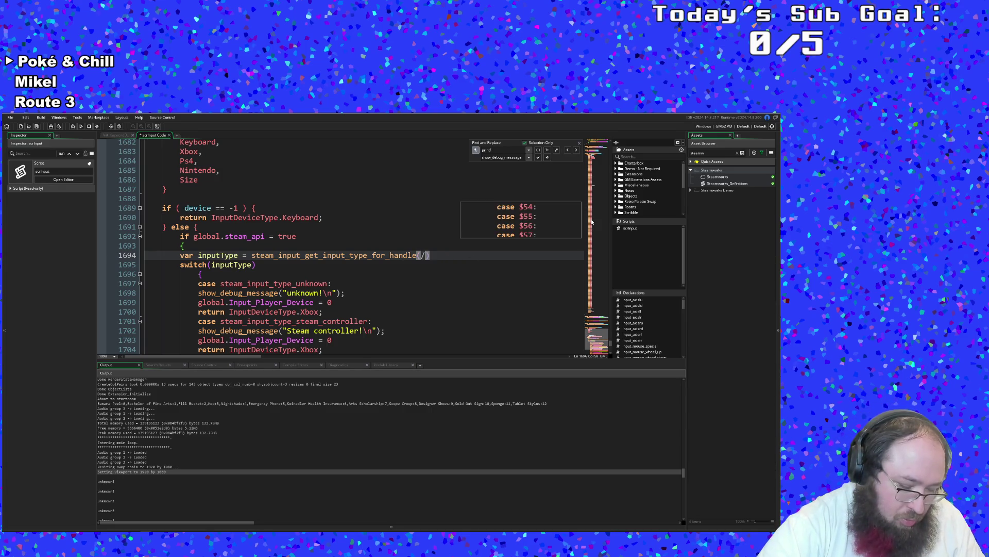
{"action": "key", "text": "BackSpace"}
{"action": "key", "text": "BackSpace"}
{"action": "key", "text": "BackSpace"}
{"action": "type", "text": "4"}
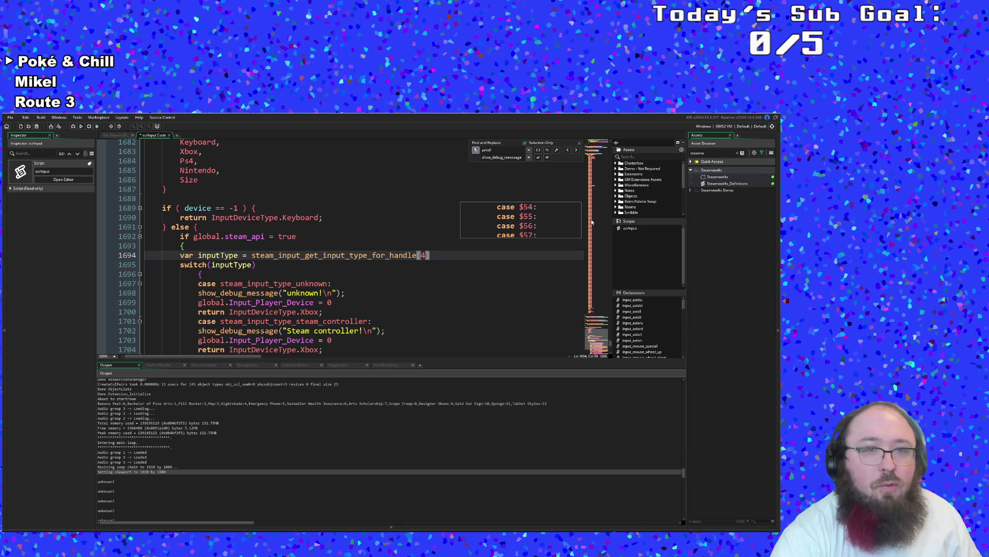
{"action": "left_click", "coordinate": [351, 292]}
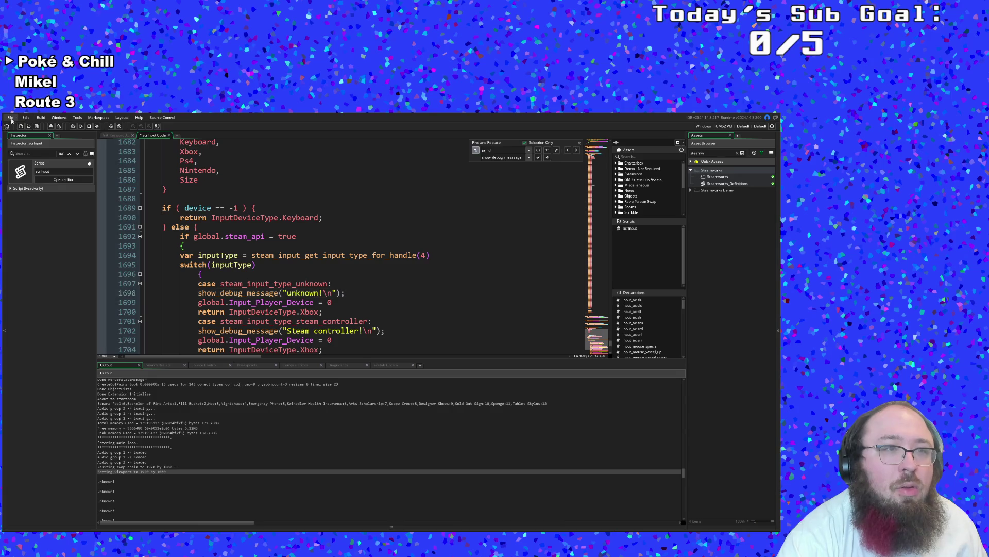
{"action": "left_click", "coordinate": [81, 127]}
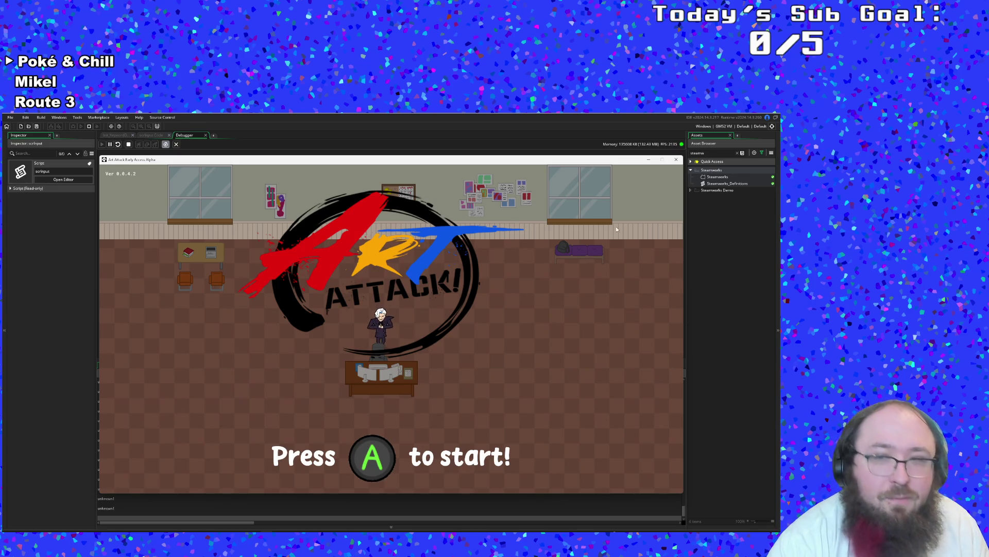
{"action": "left_click", "coordinate": [676, 160]}
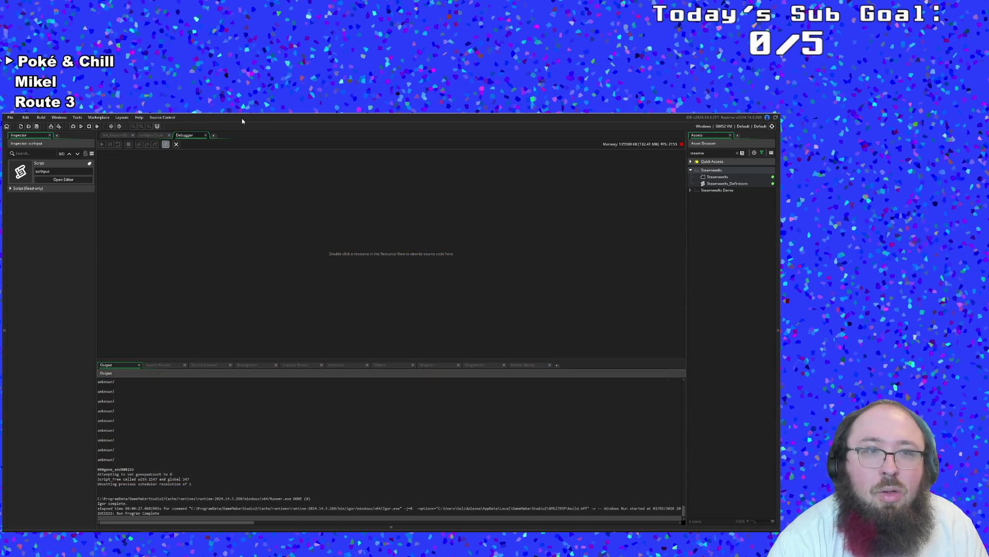
- Close the debugger and change the handle argument on line 1694 from 4 to 0
{"action": "left_click", "coordinate": [205, 135]}
{"action": "left_click", "coordinate": [295, 283]}
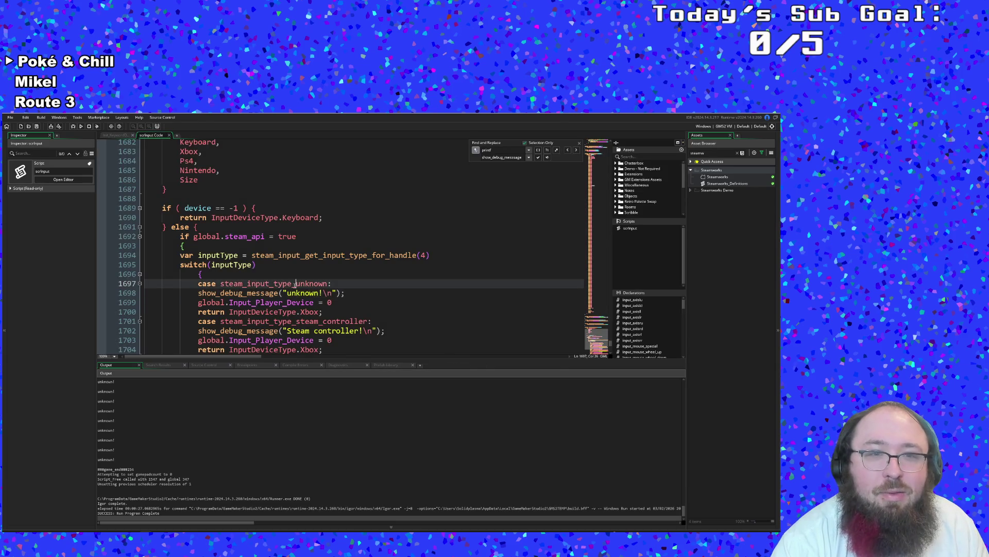
{"action": "left_click", "coordinate": [320, 293]}
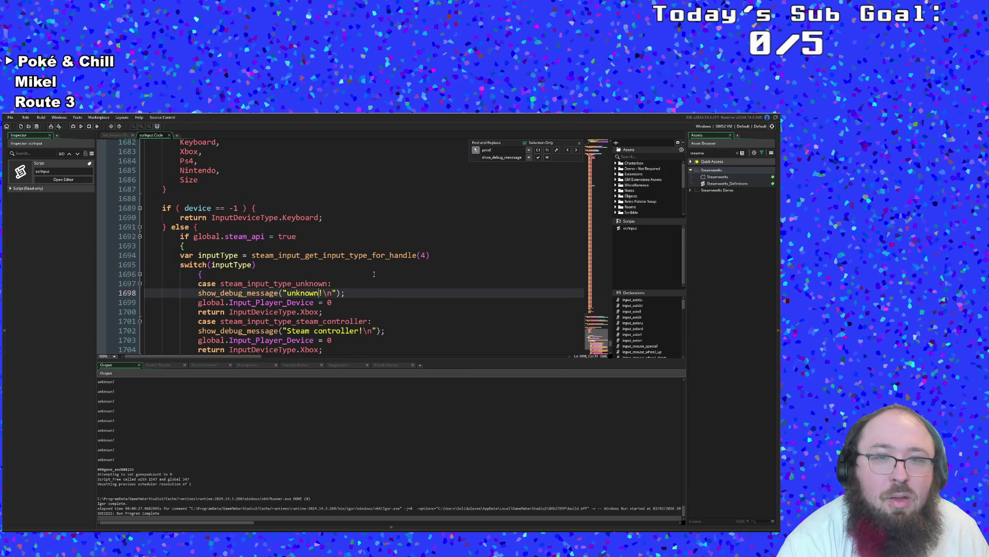
{"action": "left_click", "coordinate": [434, 255]}
{"action": "key", "text": "Left"}
{"action": "key", "text": "BackSpace"}
{"action": "type", "text": "0"}
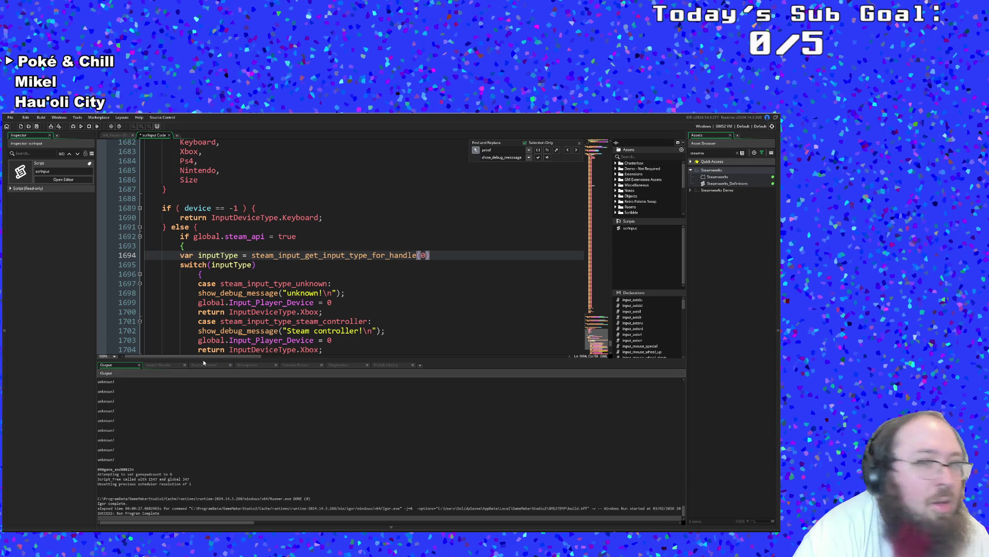
- Replace the 0 with steam_input_handle_all_controllers, picked from autocomplete after typing steam_input_hand
{"action": "key", "text": "Down"}
{"action": "key", "text": "Down"}
{"action": "key", "text": "Down"}
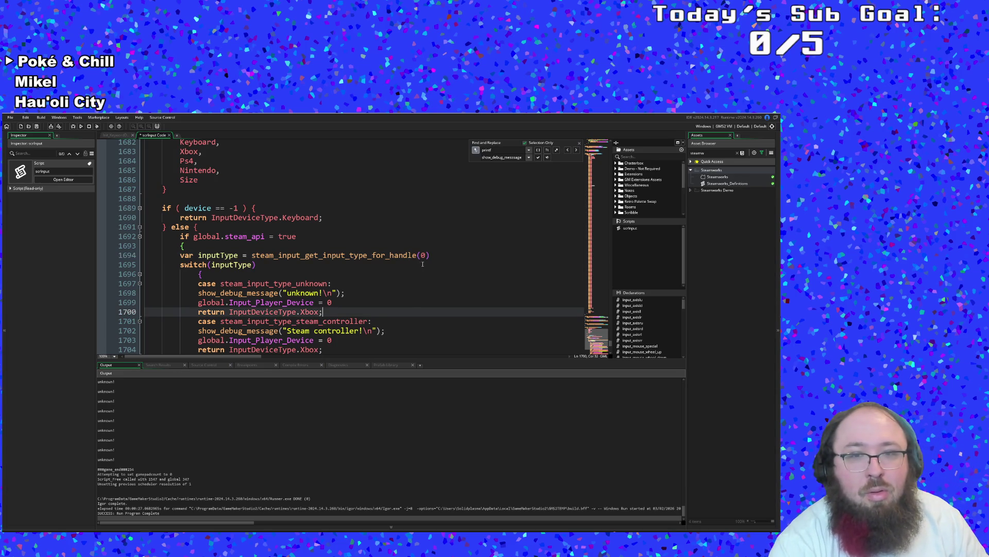
{"action": "left_click", "coordinate": [420, 256]}
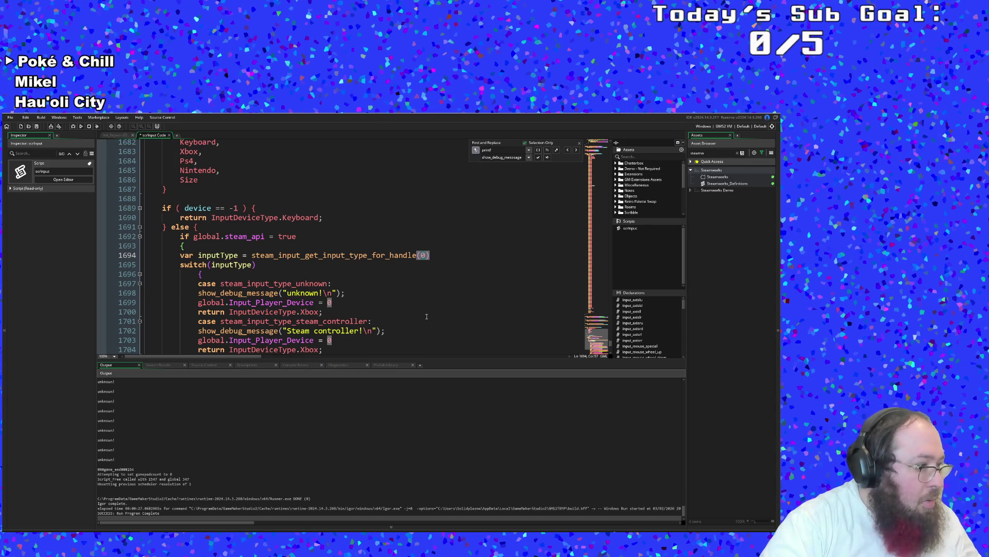
{"action": "type", "text": "Input"}
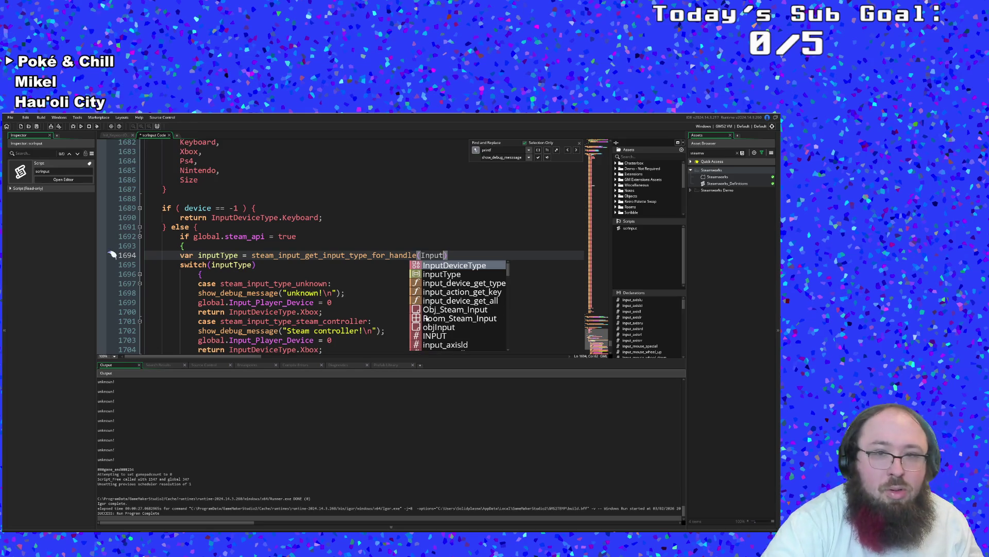
{"action": "key", "text": "BackSpace"}
{"action": "key", "text": "BackSpace"}
{"action": "key", "text": "BackSpace"}
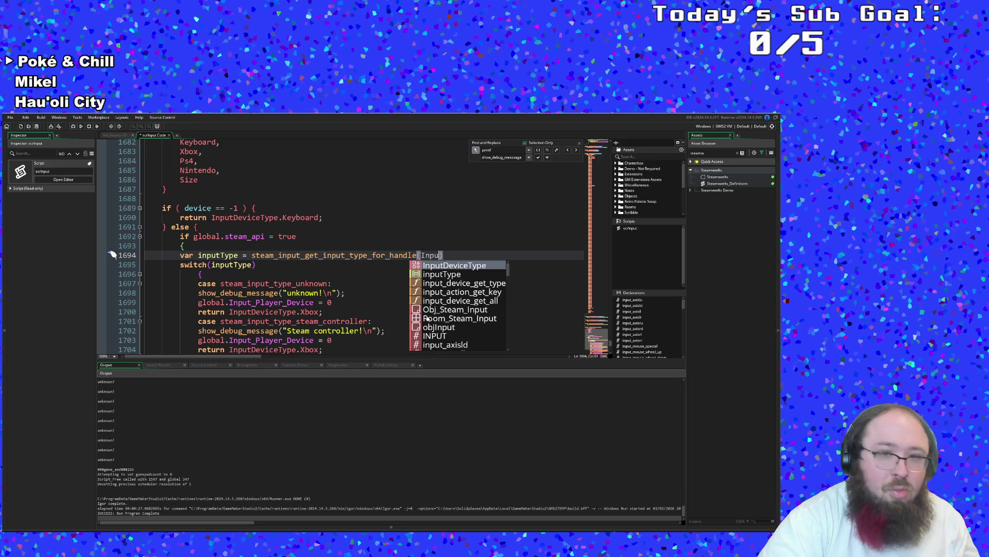
{"action": "type", "text": "steam"}
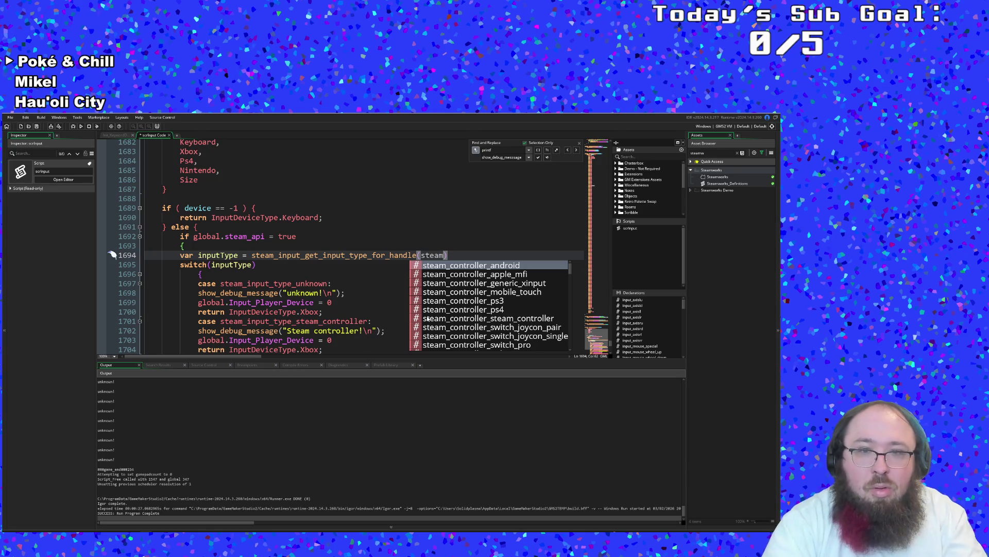
{"action": "type", "text": "_input"}
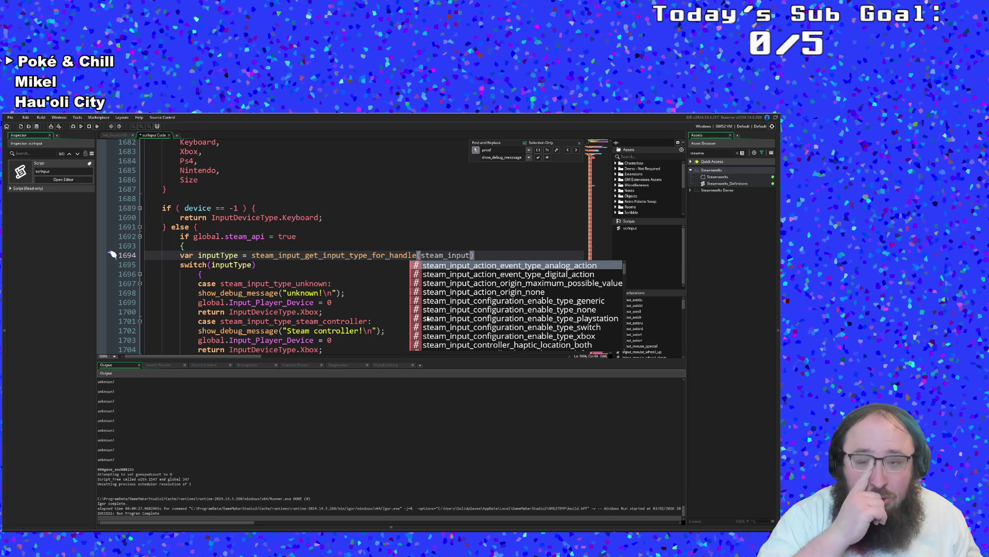
{"action": "type", "text": "_hand"}
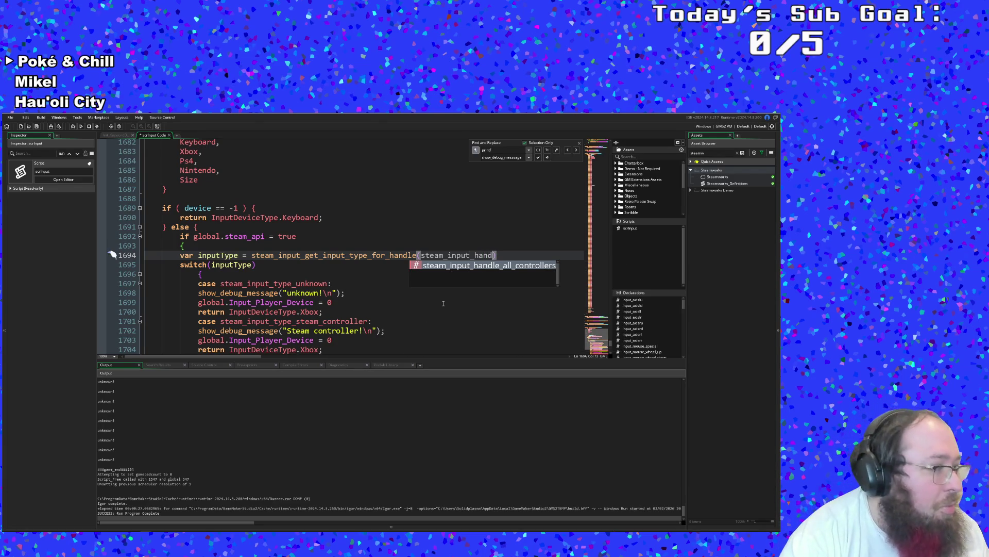
{"action": "key", "text": "Return"}
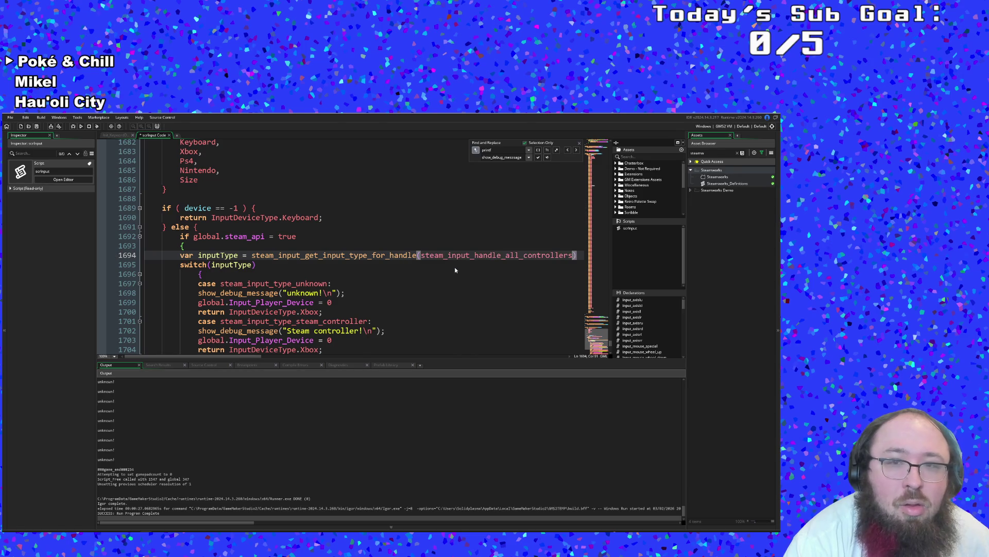
{"action": "left_click", "coordinate": [488, 257]}
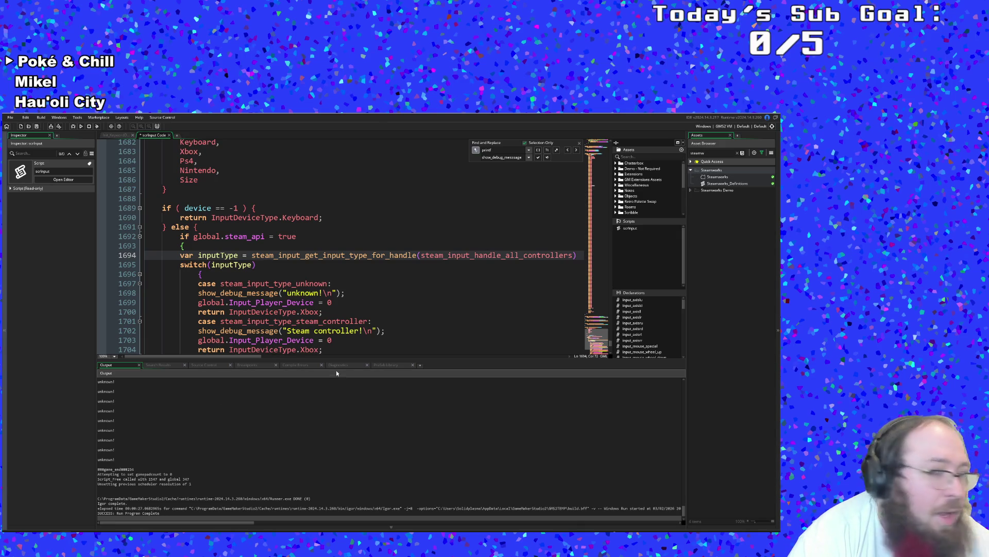
- Delete _all_controllers and handle from the argument, leaving steam_input_
{"action": "left_click_drag", "start_coordinate": [501, 259], "coordinate": [572, 257]}
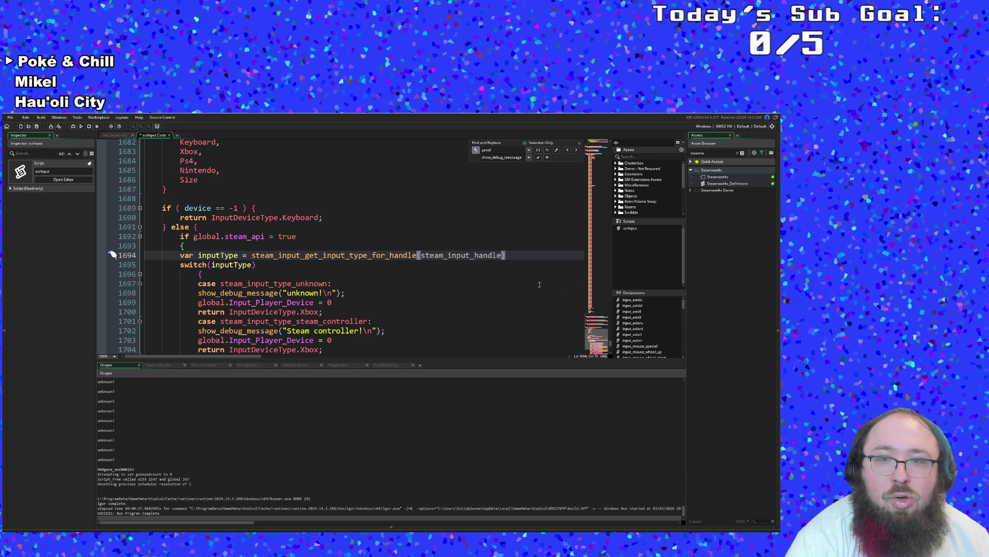
{"action": "type", "text": "_"}
{"action": "key", "text": "BackSpace"}
{"action": "key", "text": "BackSpace"}
{"action": "key", "text": "BackSpace"}
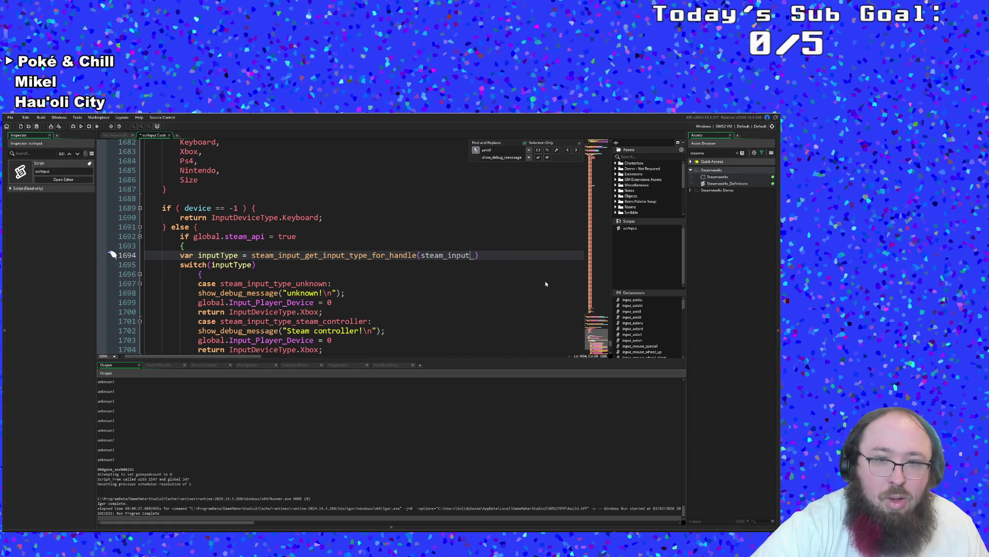
{"action": "key", "text": "BackSpace"}
{"action": "type", "text": "_"}
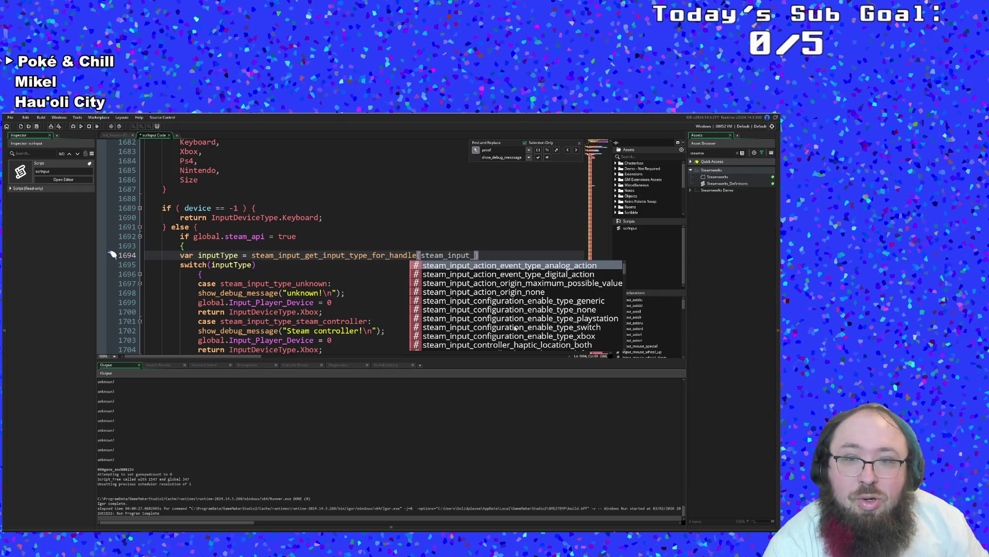
- Scroll through the autocomplete list of steam_input_ constants
{"action": "scroll", "coordinate": [515, 328], "scroll_direction": "down", "scroll_amount": 1}
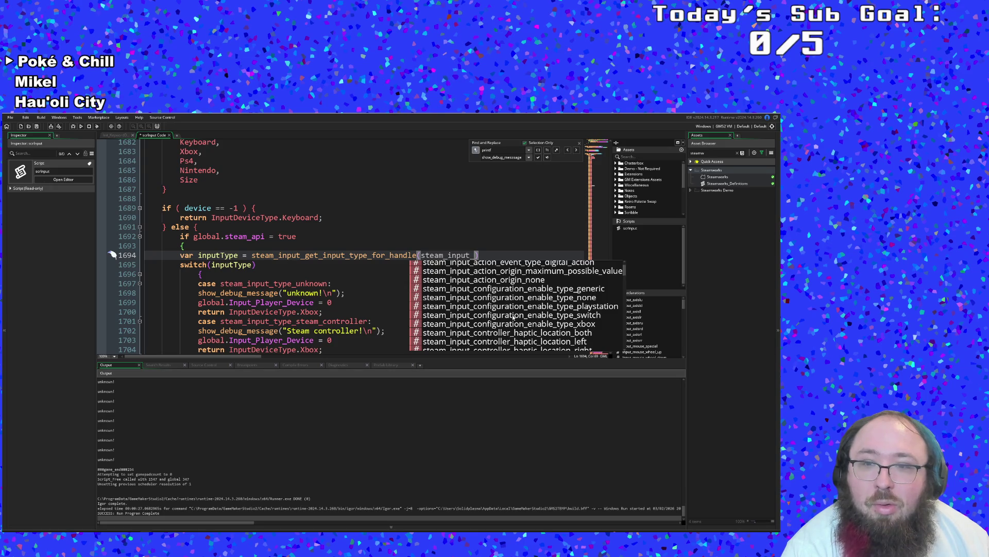
{"action": "scroll", "coordinate": [513, 317], "scroll_direction": "down", "scroll_amount": 15}
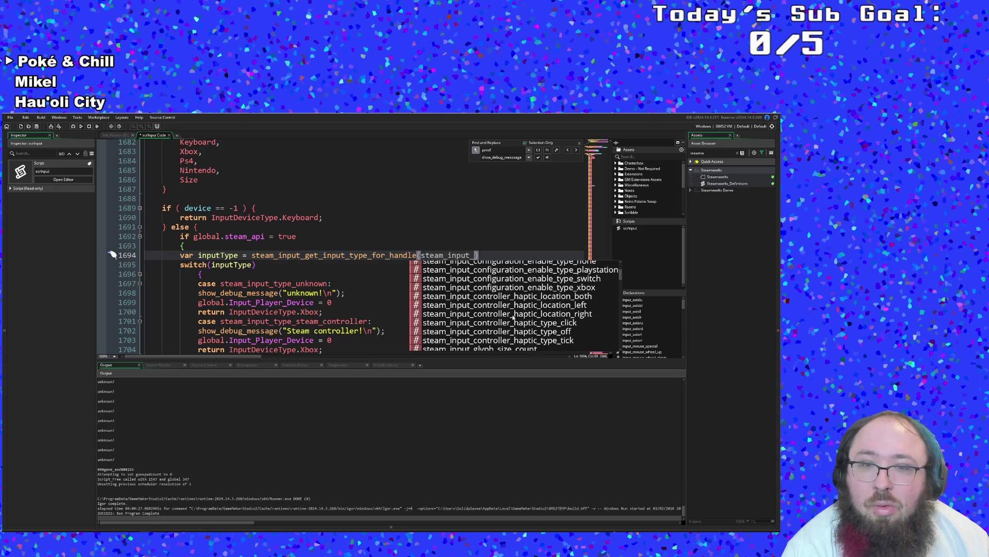
{"action": "scroll", "coordinate": [512, 317], "scroll_direction": "down", "scroll_amount": 8}
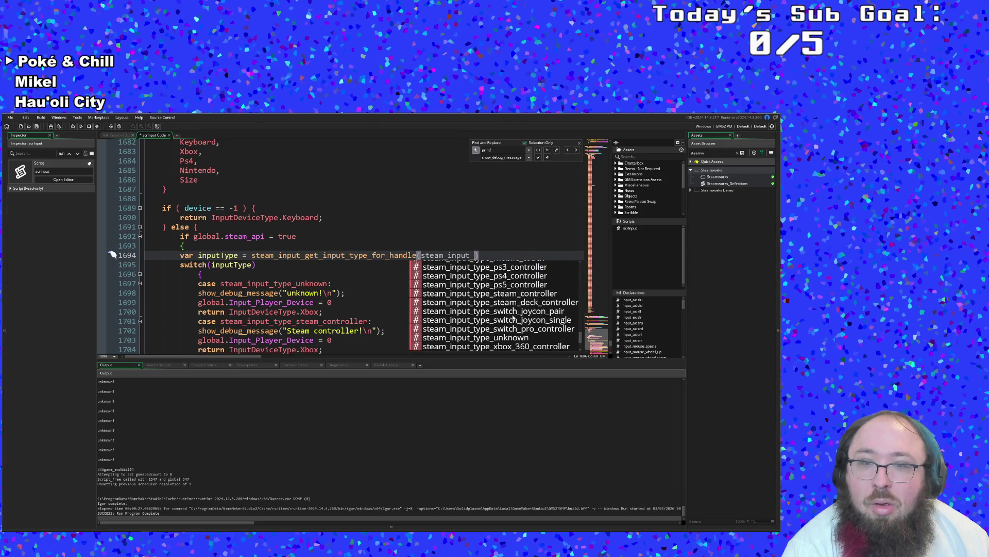
{"action": "scroll", "coordinate": [513, 316], "scroll_direction": "up", "scroll_amount": 10}
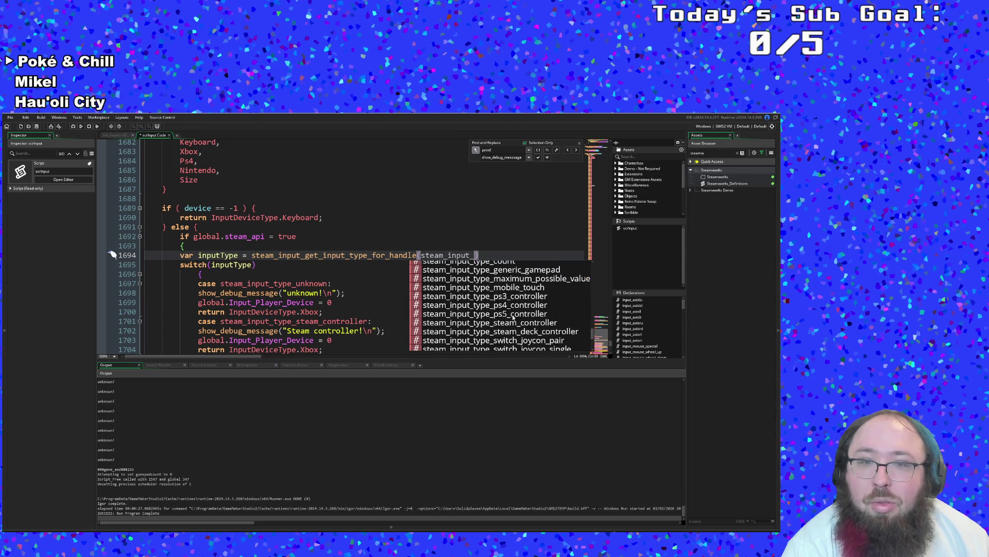
{"action": "scroll", "coordinate": [514, 315], "scroll_direction": "up", "scroll_amount": 10}
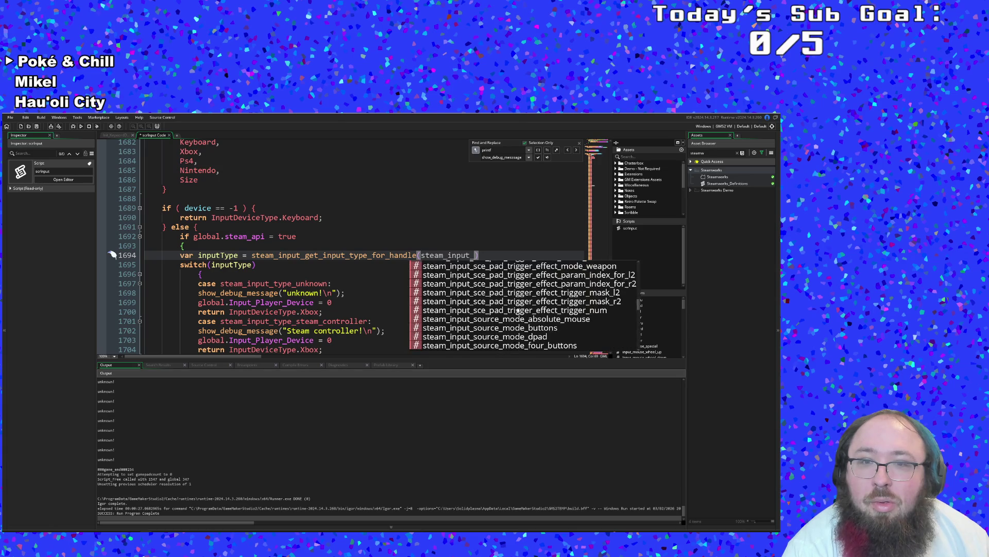
{"action": "scroll", "coordinate": [521, 306], "scroll_direction": "up", "scroll_amount": 10}
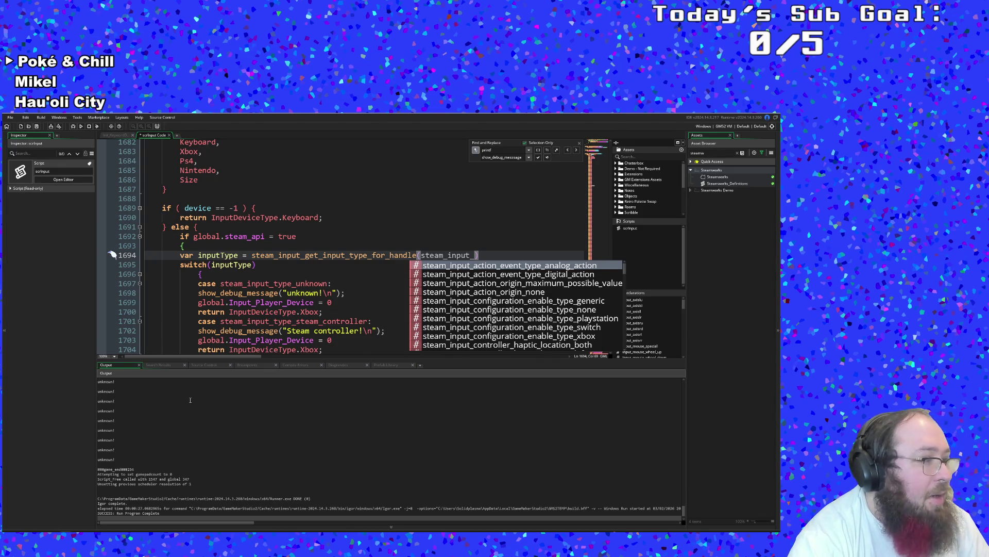
- Click into the code editor to close the steam_input_ constant list
{"action": "left_click", "coordinate": [393, 287]}
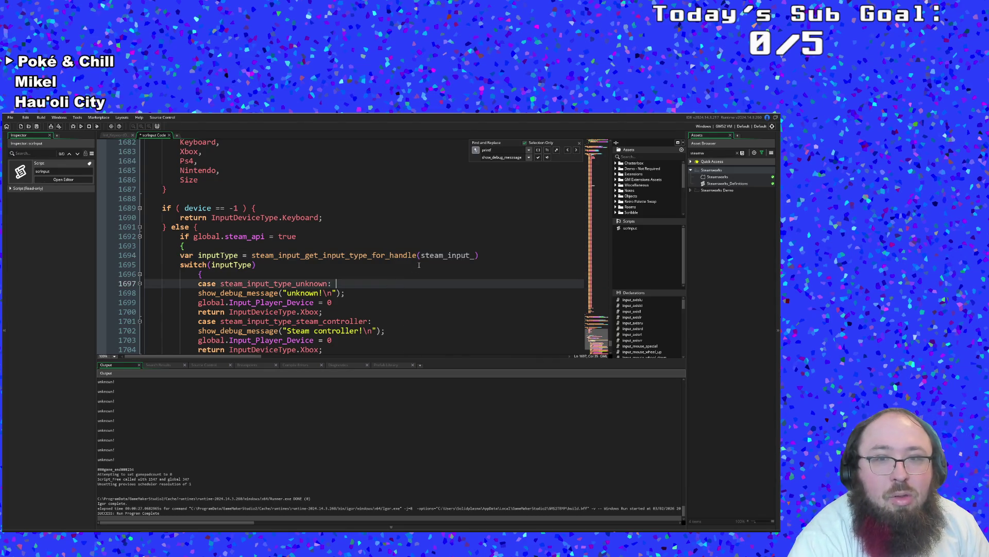
{"action": "left_click", "coordinate": [474, 255]}
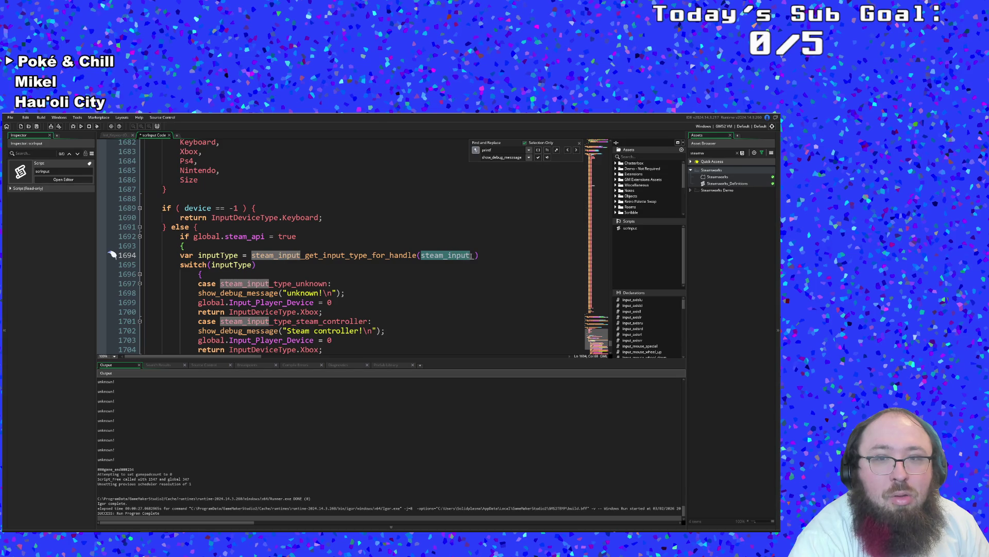
{"action": "key", "text": "ctrl+BackSpace"}
{"action": "type", "text": "GetCio"}
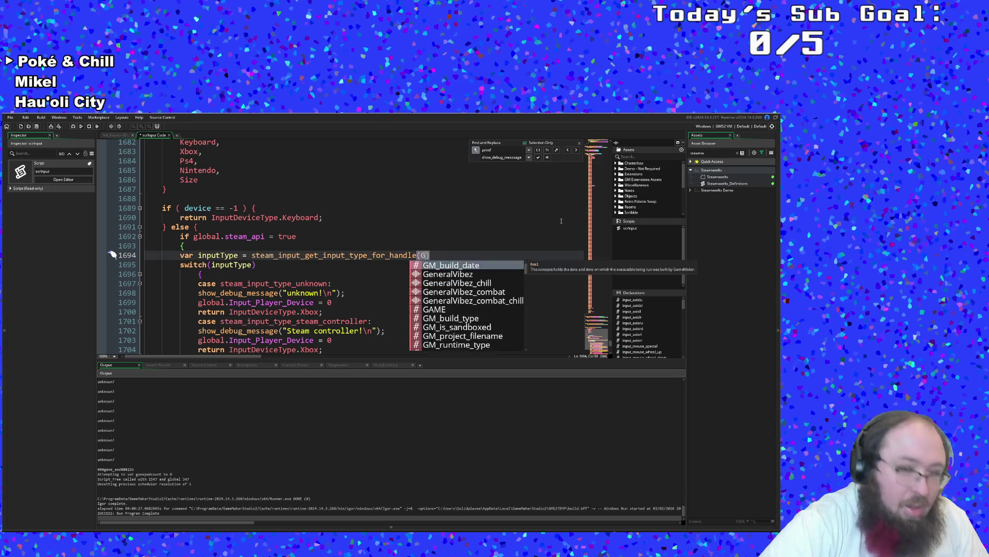
{"action": "key", "text": "BackSpace"}
{"action": "key", "text": "BackSpace"}
{"action": "key", "text": "BackSpace"}
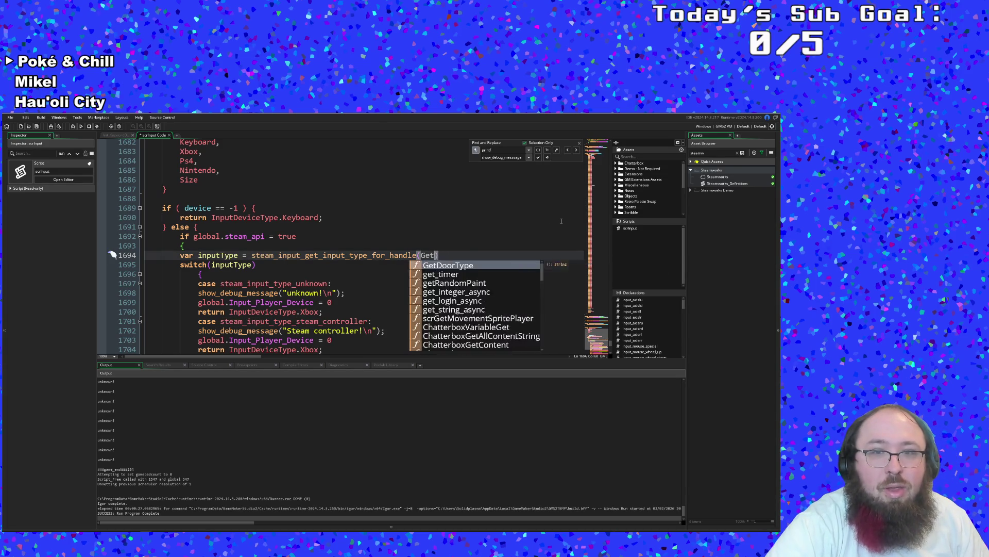
{"action": "type", "text": "SteamG"}
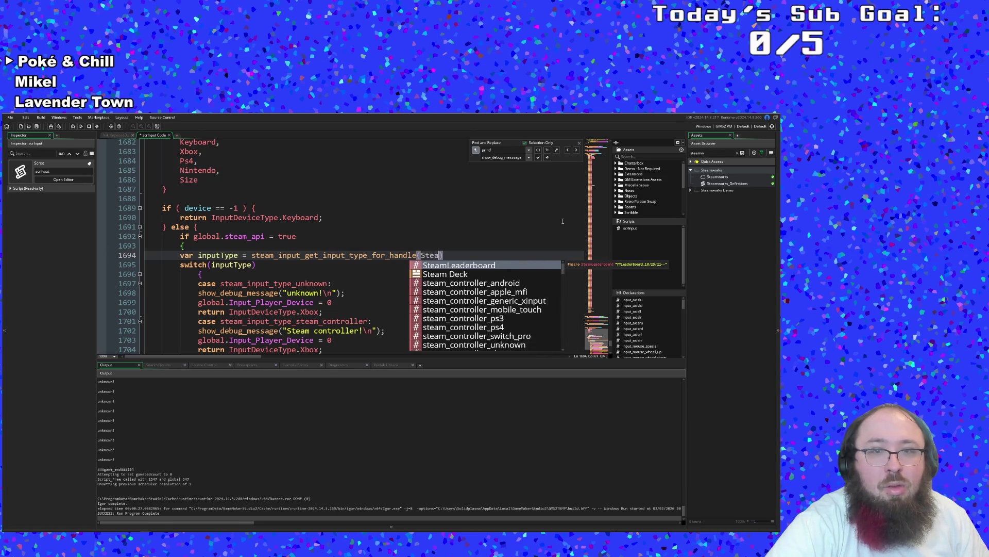
{"action": "key", "text": "BackSpace"}
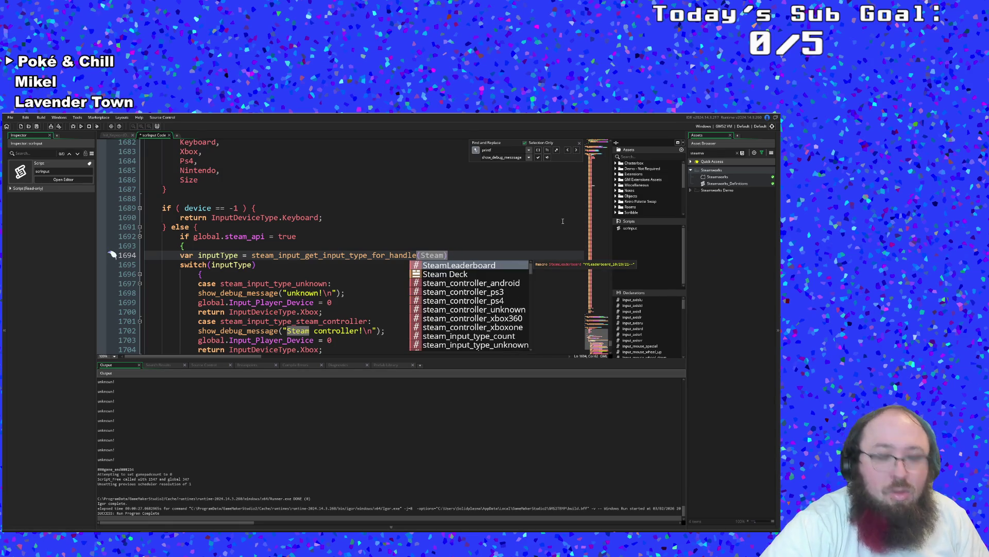
{"action": "type", "text": "_get"}
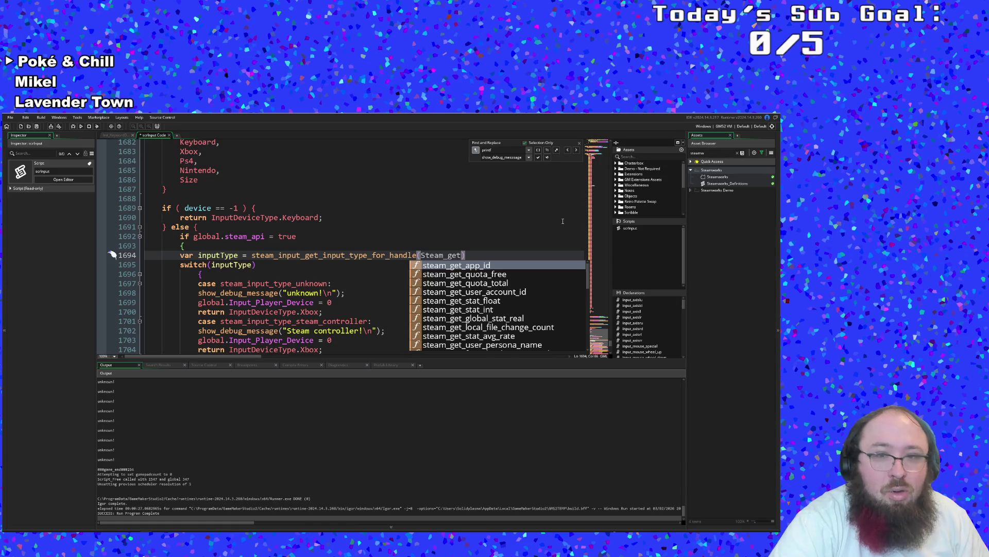
{"action": "type", "text": "_C"}
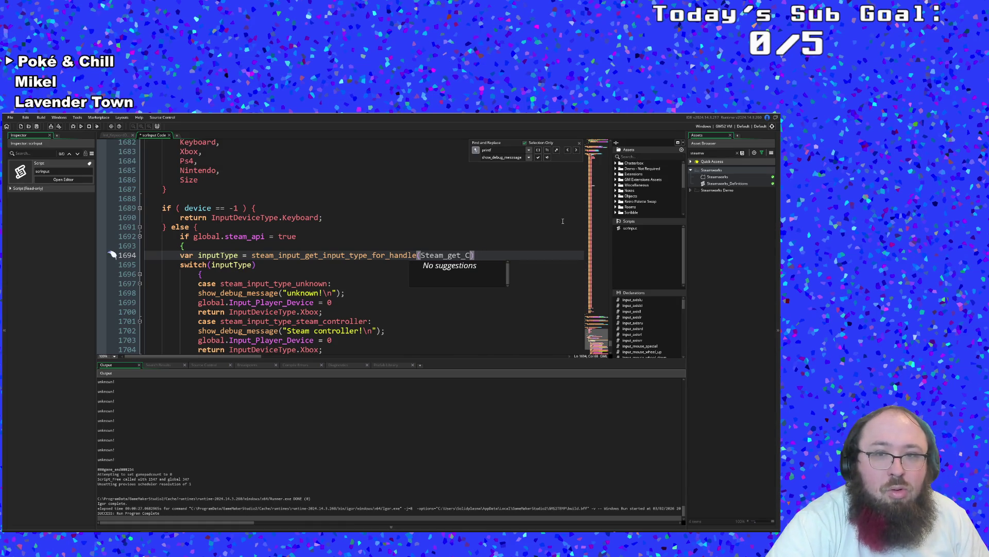
{"action": "key", "text": "BackSpace"}
{"action": "type", "text": "co"}
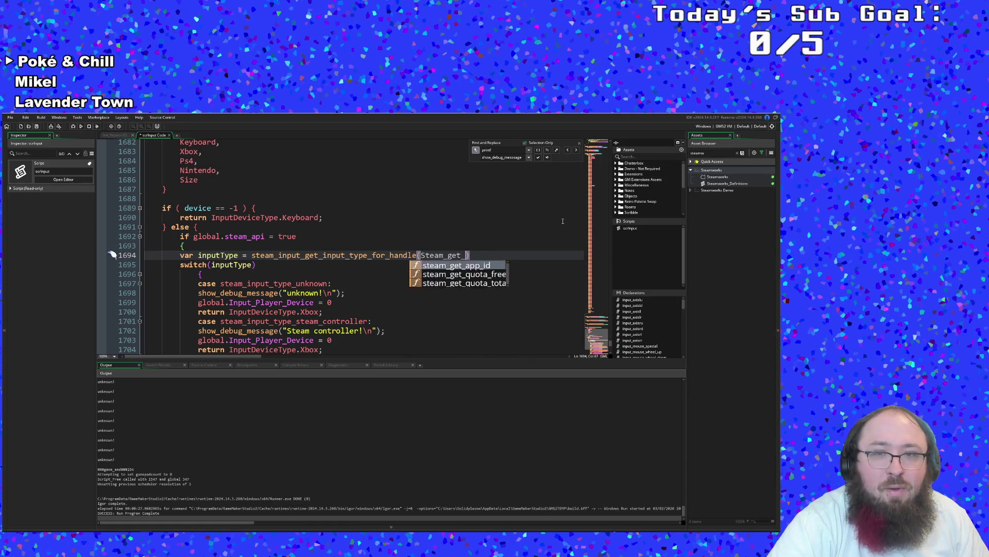
{"action": "key", "text": "Down"}
{"action": "key", "text": "Down"}
{"action": "key", "text": "Down"}
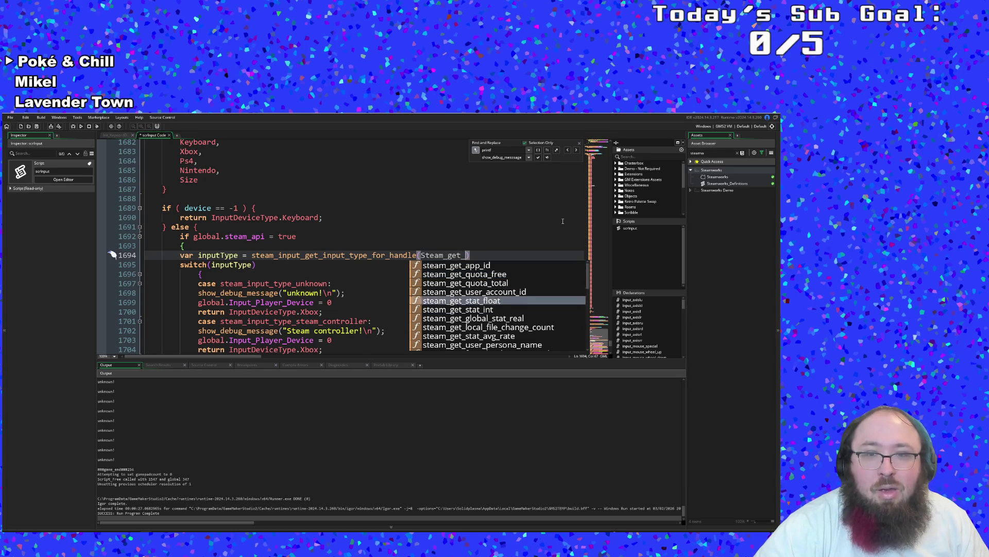
{"action": "key", "text": "Down"}
{"action": "key", "text": "Down"}
{"action": "key", "text": "Down"}
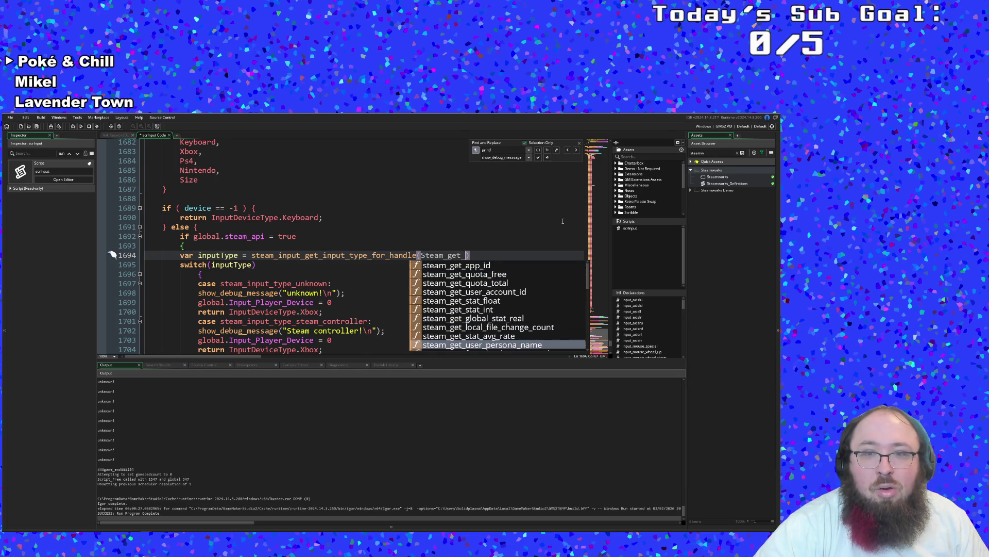
{"action": "key", "text": "Down"}
{"action": "key", "text": "Down"}
{"action": "key", "text": "Down"}
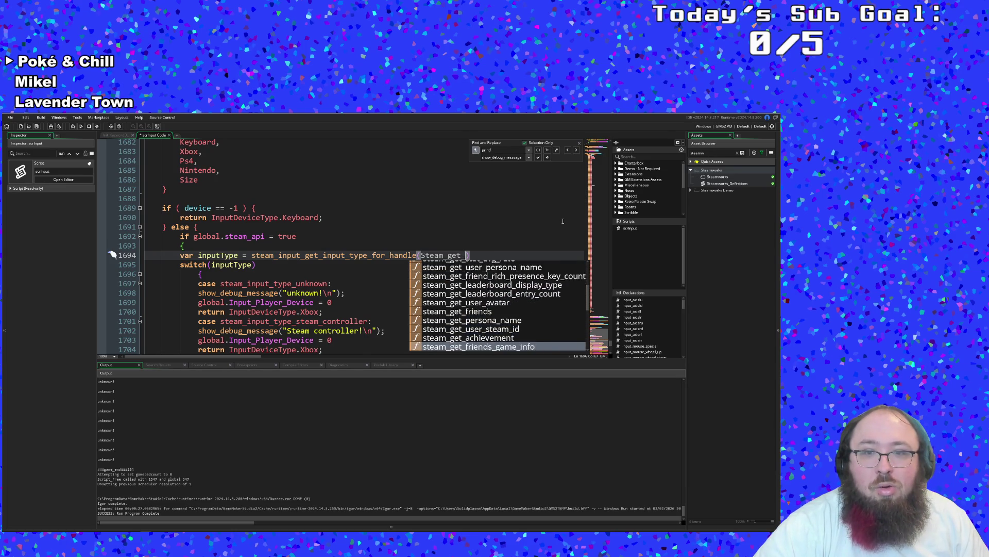
{"action": "key", "text": "Down"}
{"action": "key", "text": "Down"}
{"action": "key", "text": "Down"}
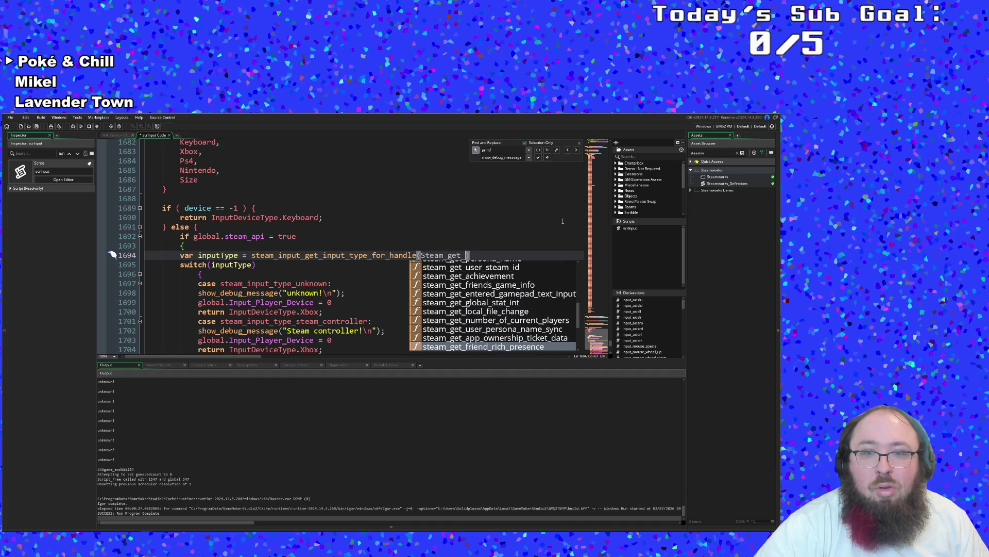
{"action": "key", "text": "Down"}
{"action": "key", "text": "Down"}
{"action": "key", "text": "Down"}
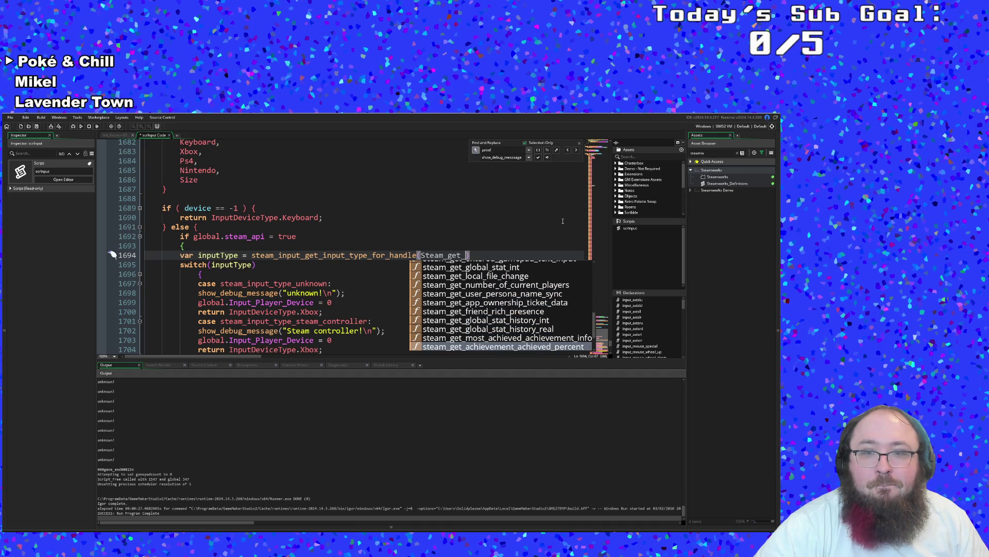
{"action": "key", "text": "Down"}
{"action": "key", "text": "Down"}
{"action": "key", "text": "Down"}
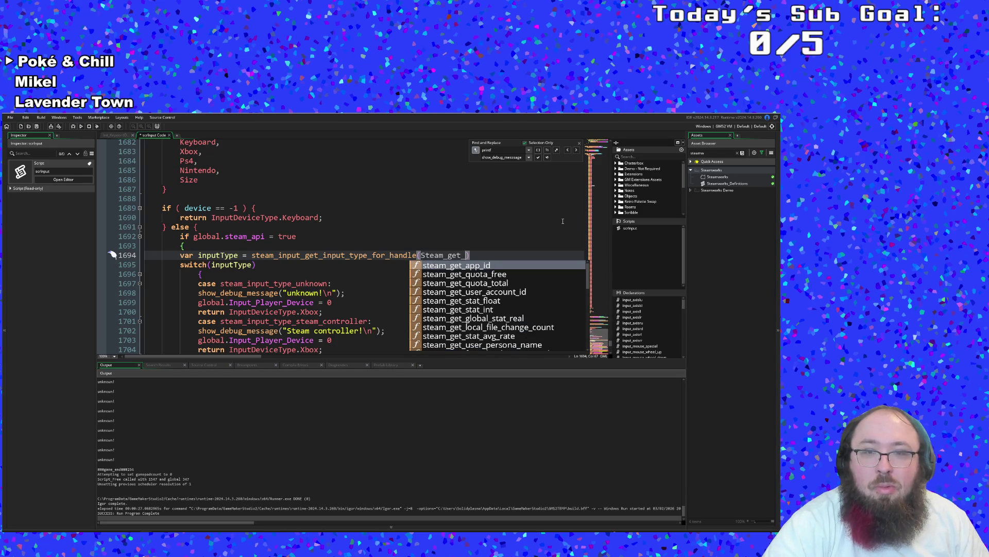
{"action": "key", "text": "BackSpace"}
{"action": "key", "text": "BackSpace"}
{"action": "key", "text": "BackSpace"}
{"action": "type", "text": "input"}
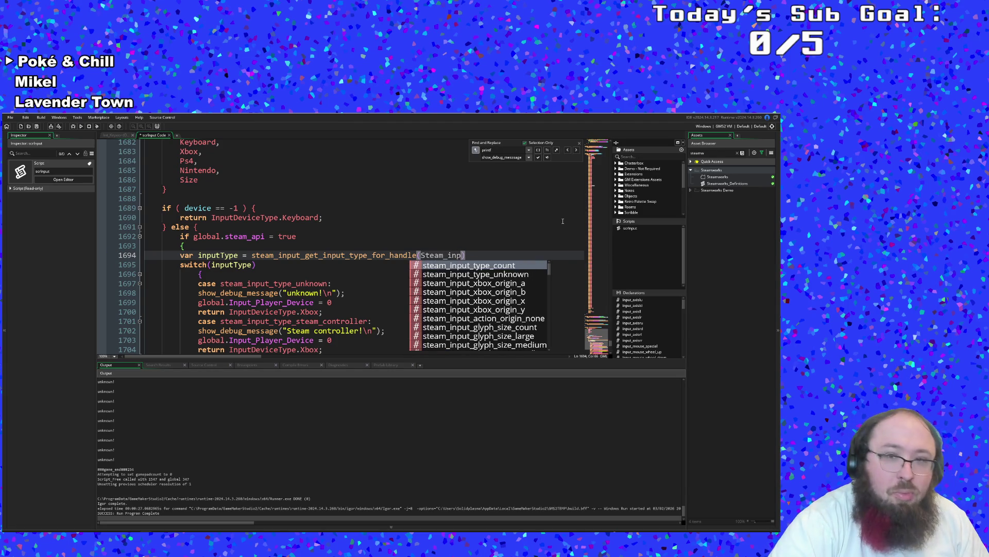
- Retype the argument as steam, browse the steam_controller_ suggestions, then clear it
{"action": "key", "text": "BackSpace"}
{"action": "key", "text": "BackSpace"}
{"action": "key", "text": "BackSpace"}
{"action": "key", "text": "BackSpace"}
{"action": "key", "text": "BackSpace"}
{"action": "key", "text": "BackSpace"}
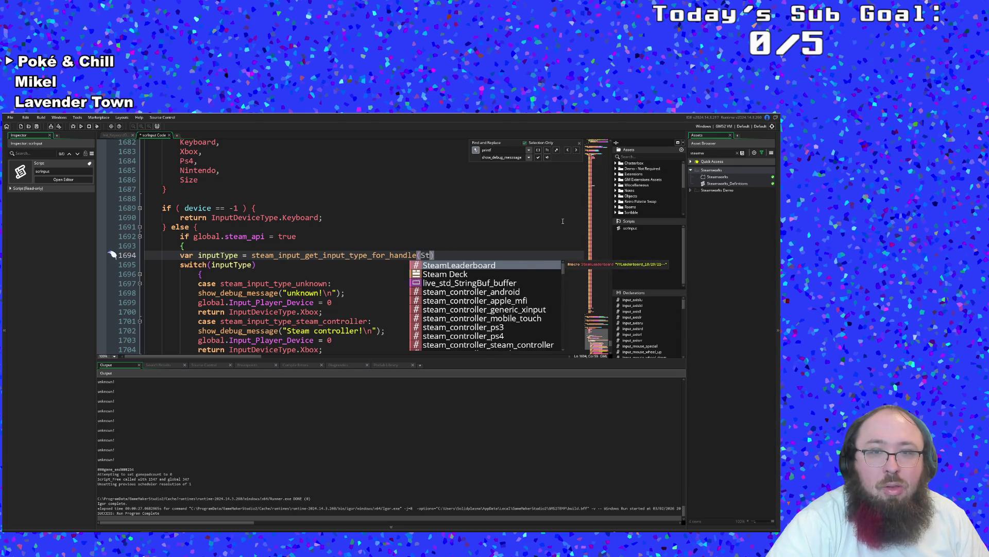
{"action": "type", "text": "steam"}
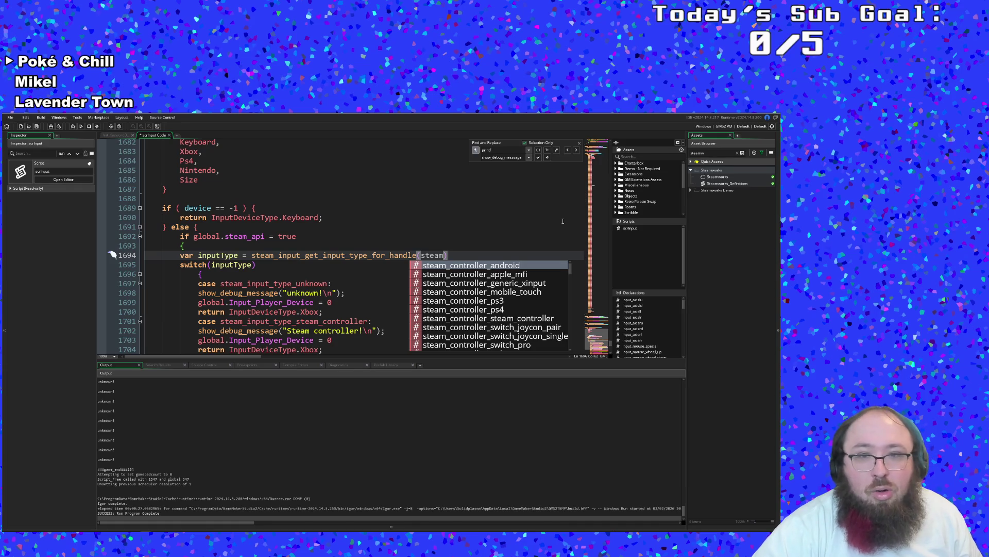
{"action": "key", "text": "Down"}
{"action": "key", "text": "Down"}
{"action": "key", "text": "Down"}
{"action": "key", "text": "Down"}
{"action": "key", "text": "Down"}
{"action": "key", "text": "Down"}
{"action": "key", "text": "Down"}
{"action": "key", "text": "Down"}
{"action": "key", "text": "Down"}
{"action": "key", "text": "Down"}
{"action": "key", "text": "Down"}
{"action": "key", "text": "Down"}
{"action": "type", "text": "_"}
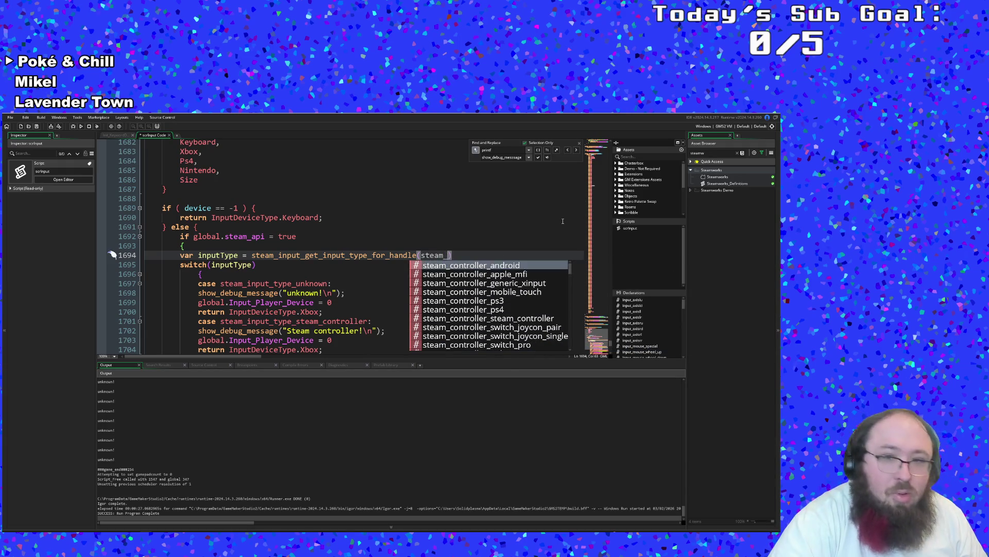
{"action": "key", "text": "BackSpace"}
{"action": "key", "text": "BackSpace"}
{"action": "key", "text": "BackSpace"}
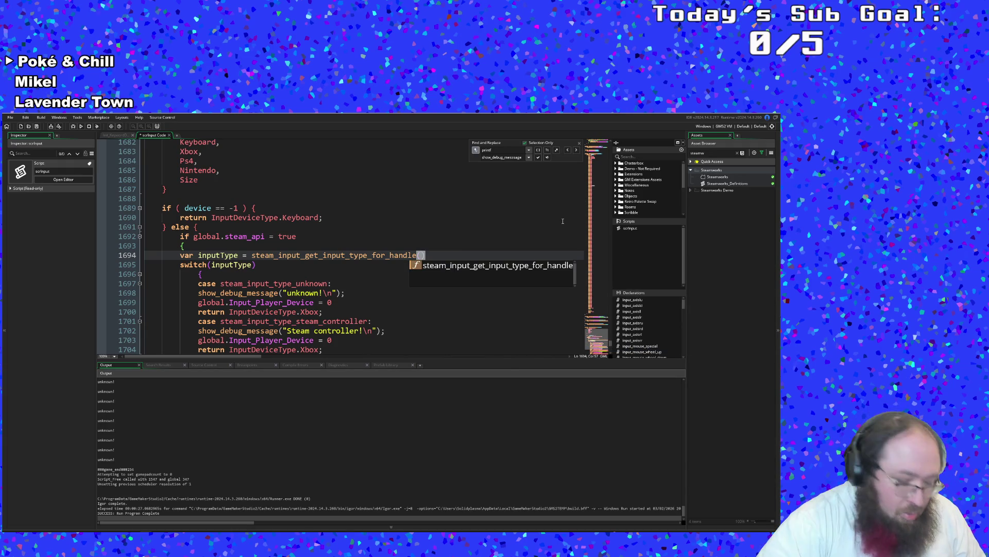
- Insert Steam Deck from autocomplete, then select and delete it to empty the parentheses
{"action": "type", "text": "Steam"}
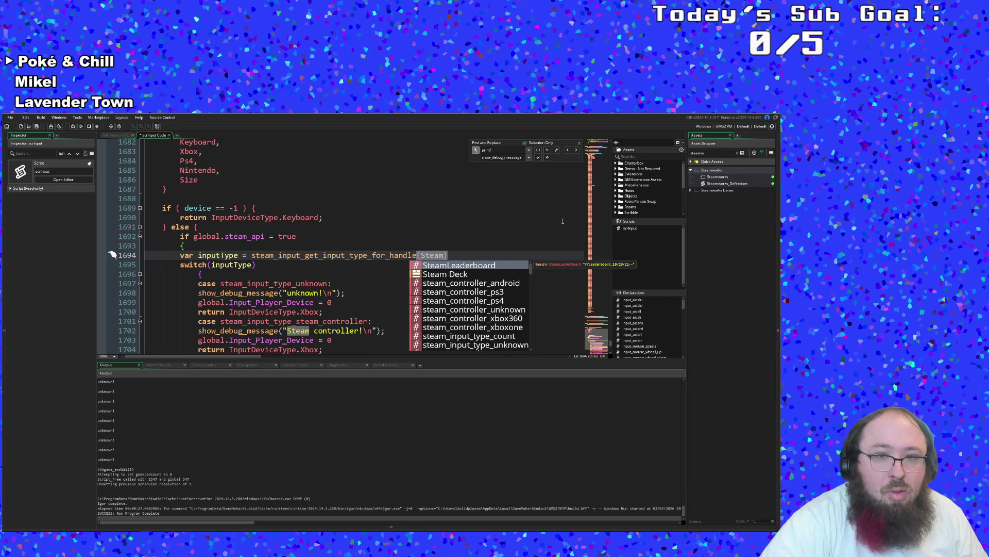
{"action": "key", "text": "Down"}
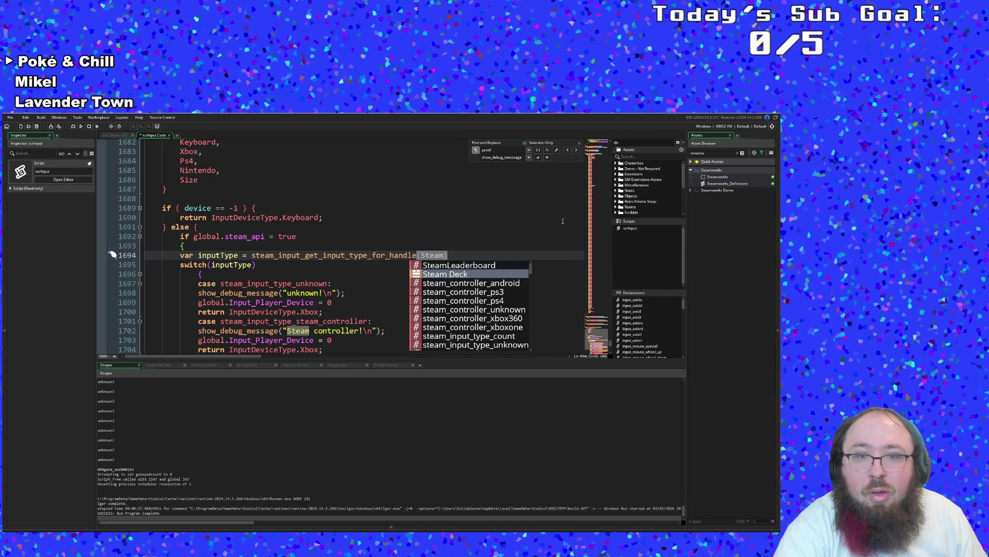
{"action": "key", "text": "Return"}
{"action": "left_click", "coordinate": [456, 256]}
{"action": "mouse_move", "coordinate": [453, 259]}
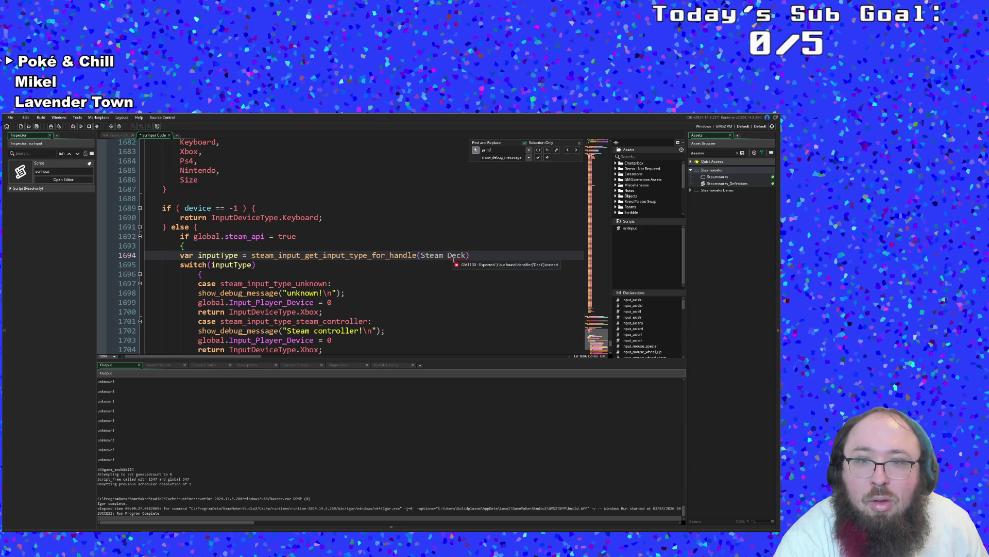
{"action": "left_click_drag", "start_coordinate": [467, 255], "coordinate": [420, 255]}
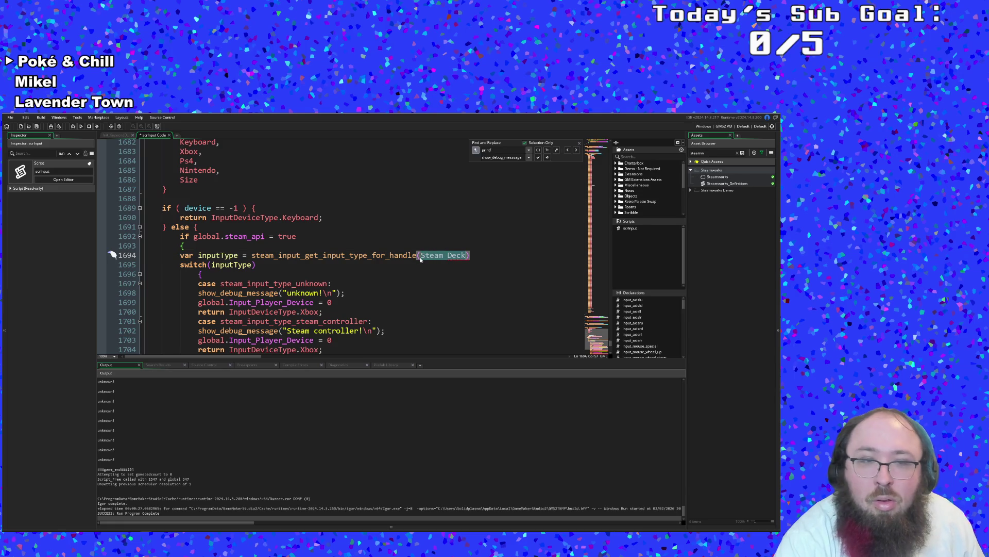
{"action": "key", "text": "BackSpace"}
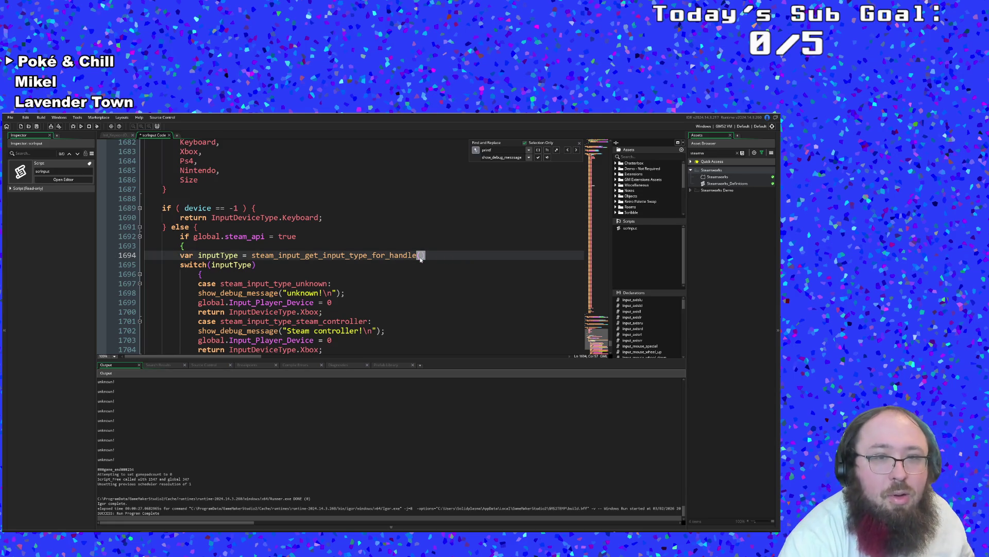
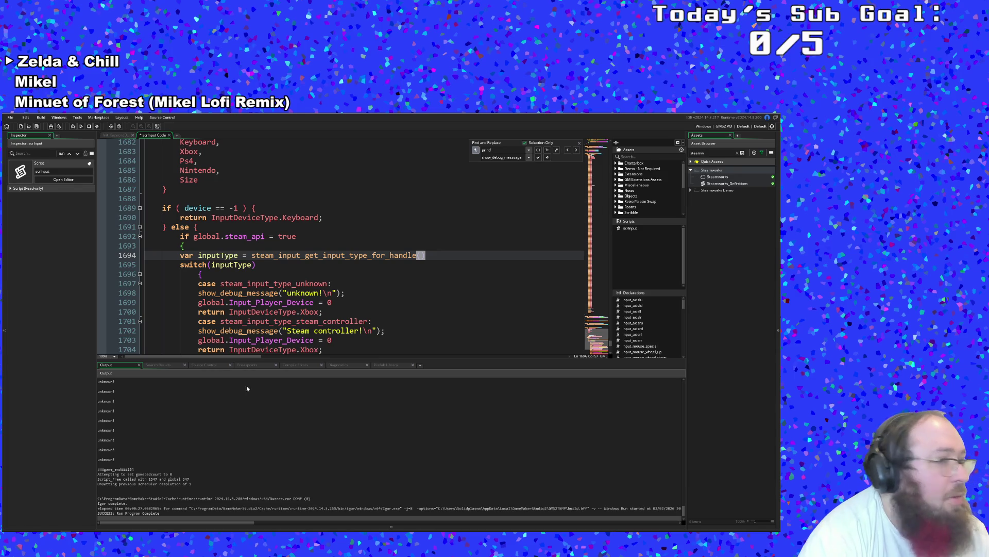
- Replace input_type_for_handle on line 1694 so the call reads steam_input_get_connected_controllers()
{"action": "left_click_drag", "start_coordinate": [323, 255], "coordinate": [416, 255]}
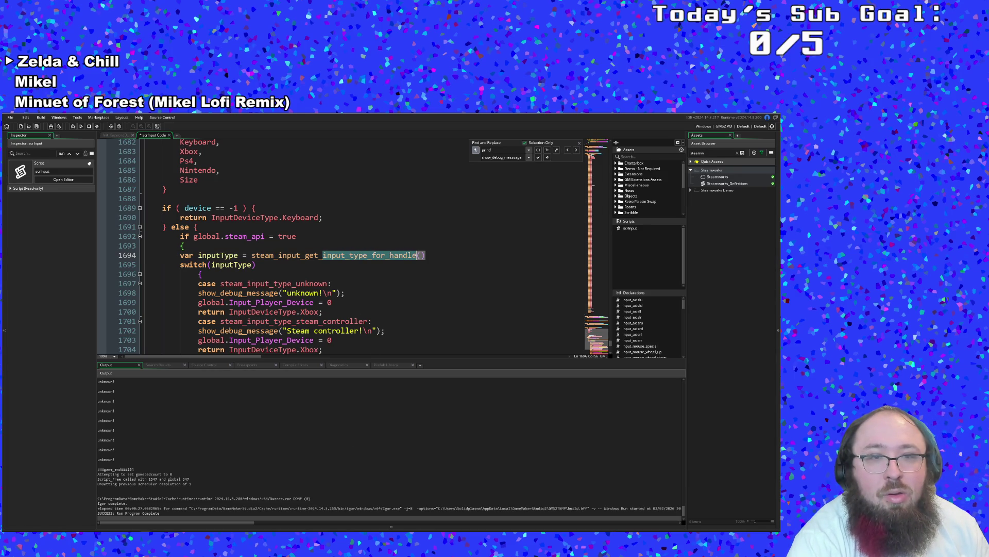
{"action": "type", "text": "connected_controllers"}
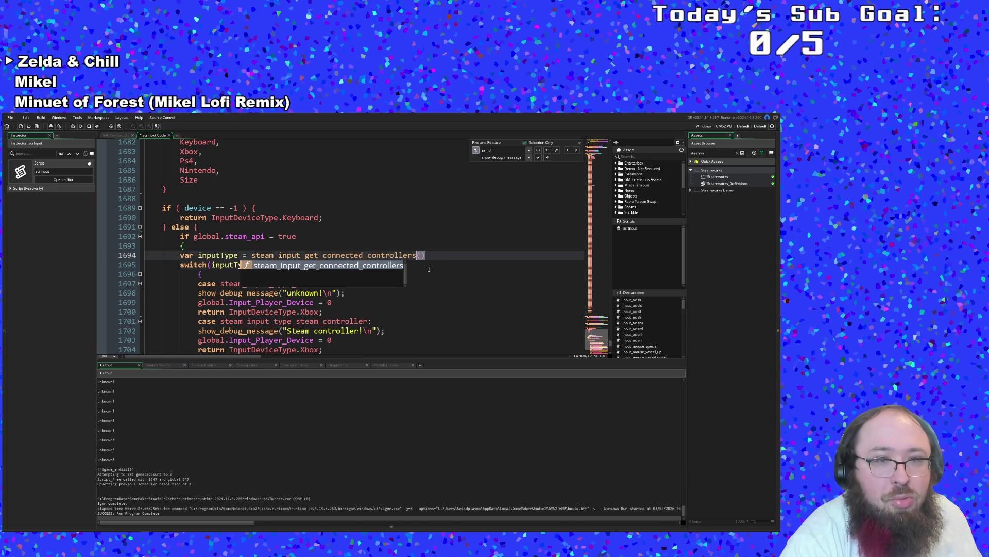
{"action": "key", "text": "Escape"}
{"action": "key", "text": "Down"}
{"action": "left_click", "coordinate": [340, 281]}
{"action": "left_click", "coordinate": [284, 271]}
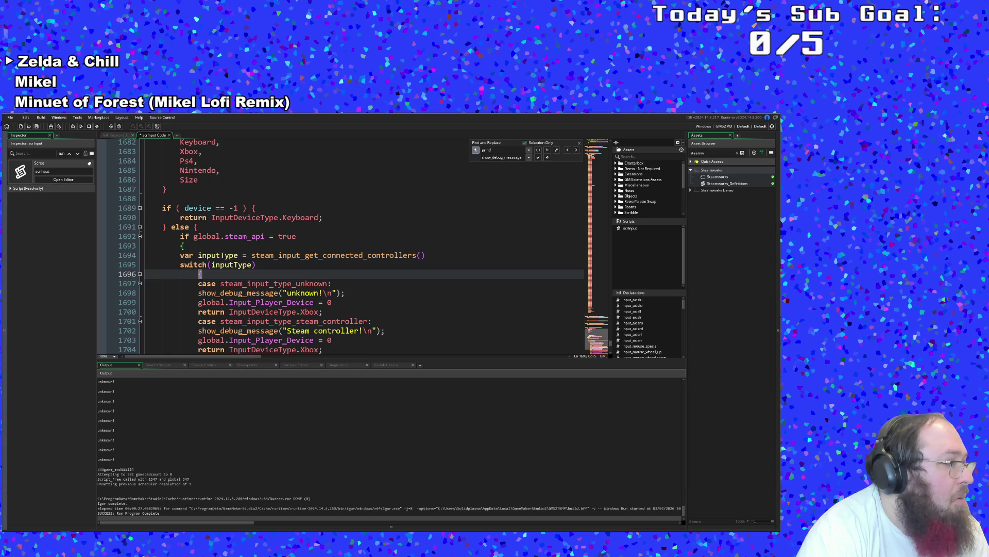
{"action": "left_click", "coordinate": [353, 267]}
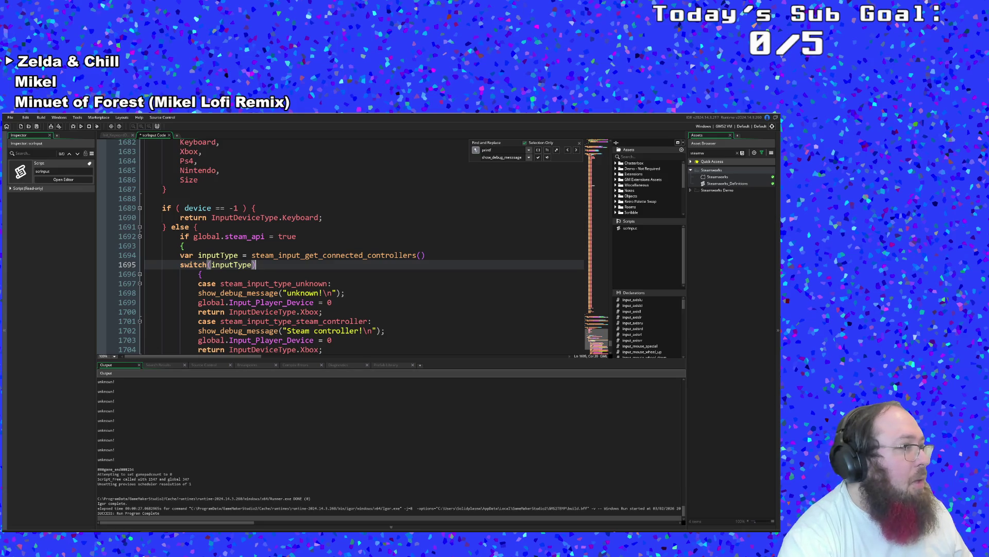
{"action": "left_click", "coordinate": [360, 273]}
{"action": "left_click", "coordinate": [372, 262]}
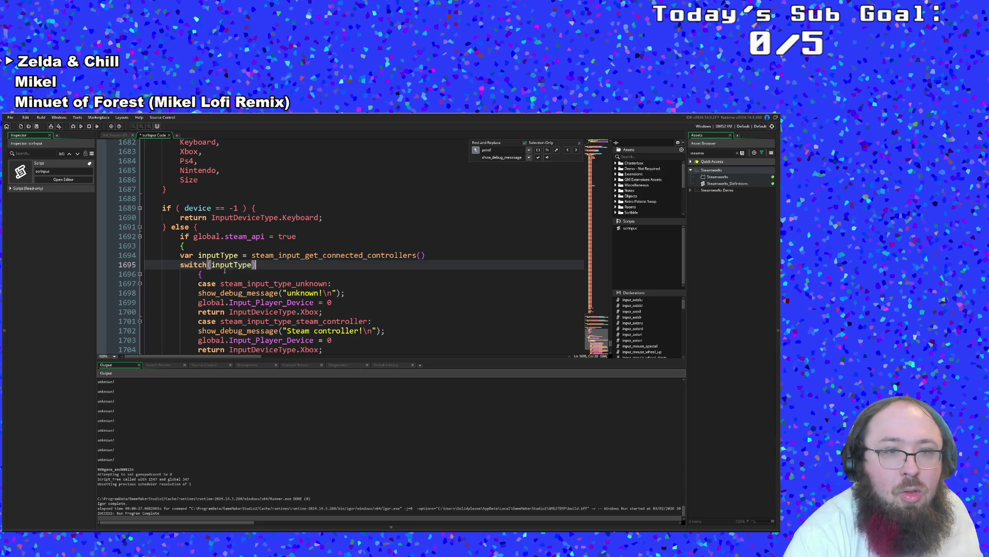
{"action": "scroll", "coordinate": [314, 263], "scroll_direction": "down", "scroll_amount": 10}
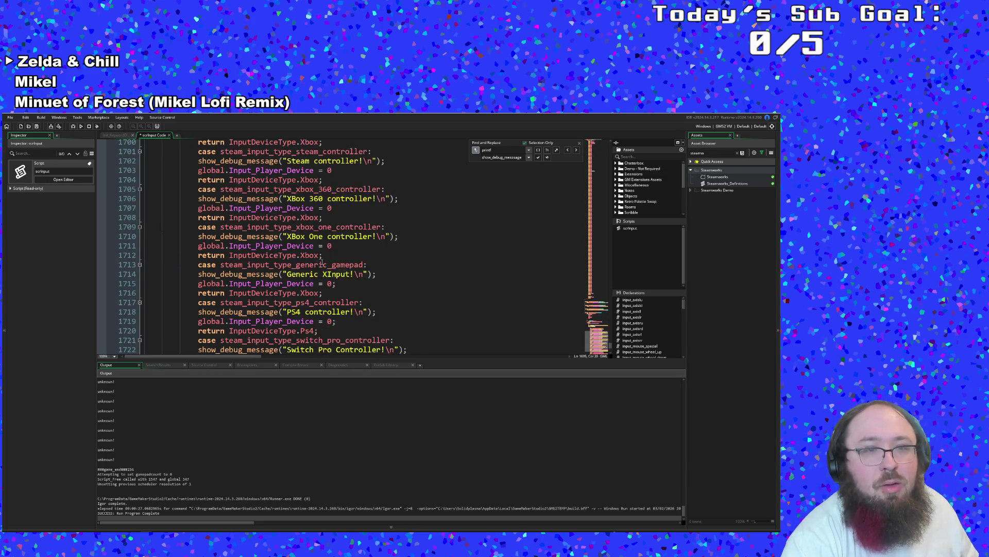
{"action": "scroll", "coordinate": [322, 262], "scroll_direction": "up", "scroll_amount": 10}
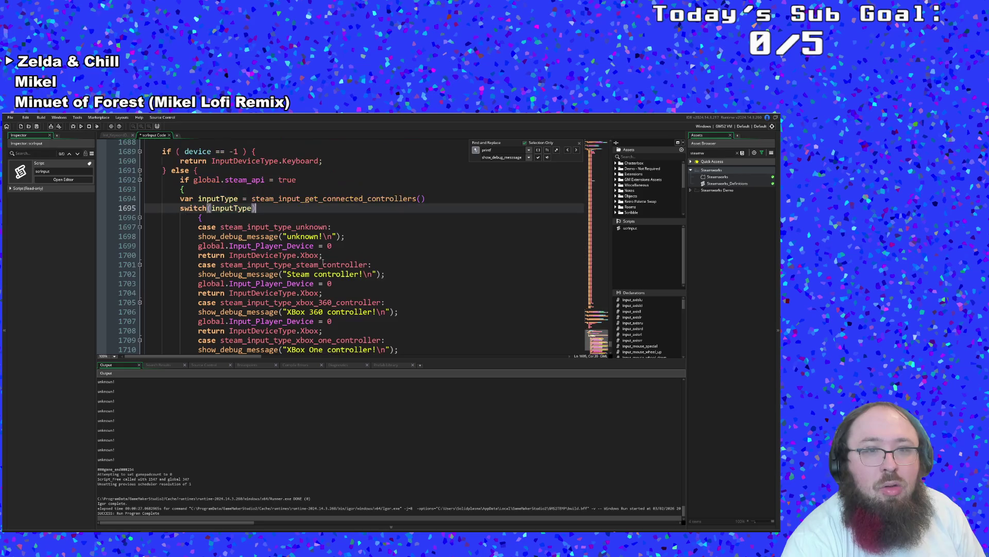
{"action": "left_click", "coordinate": [296, 255]}
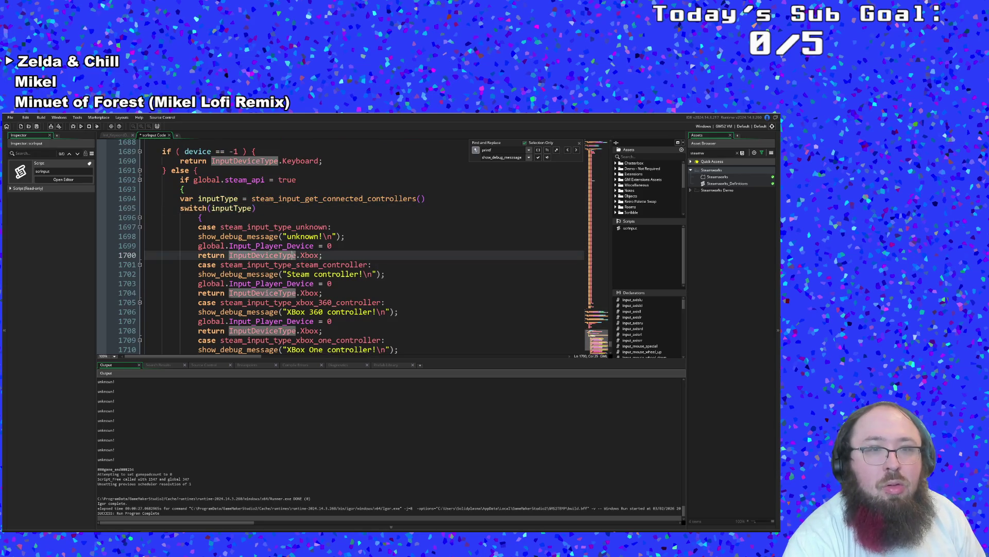
{"action": "left_click", "coordinate": [225, 227]}
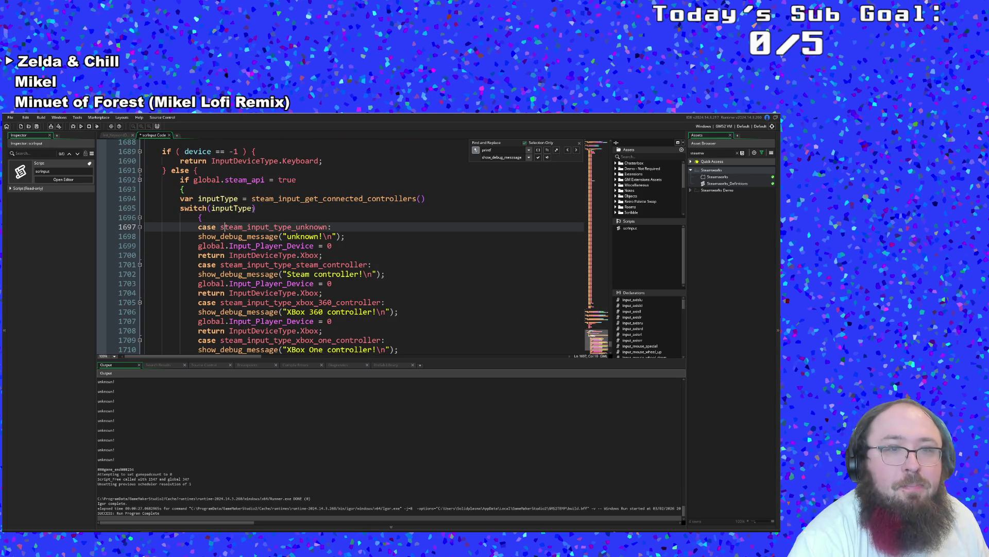
{"action": "left_click", "coordinate": [253, 208]}
{"action": "left_click", "coordinate": [239, 199]}
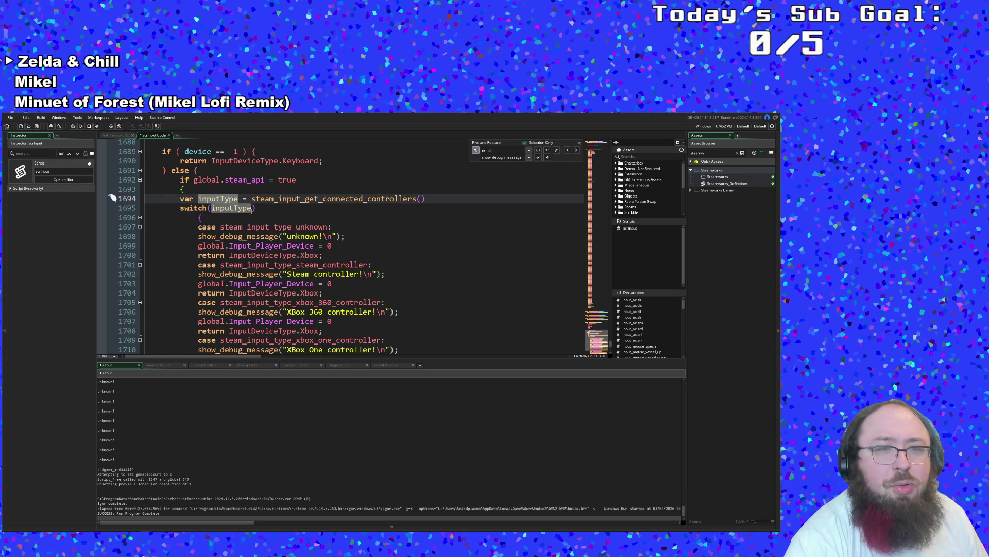
{"action": "left_click", "coordinate": [253, 209]}
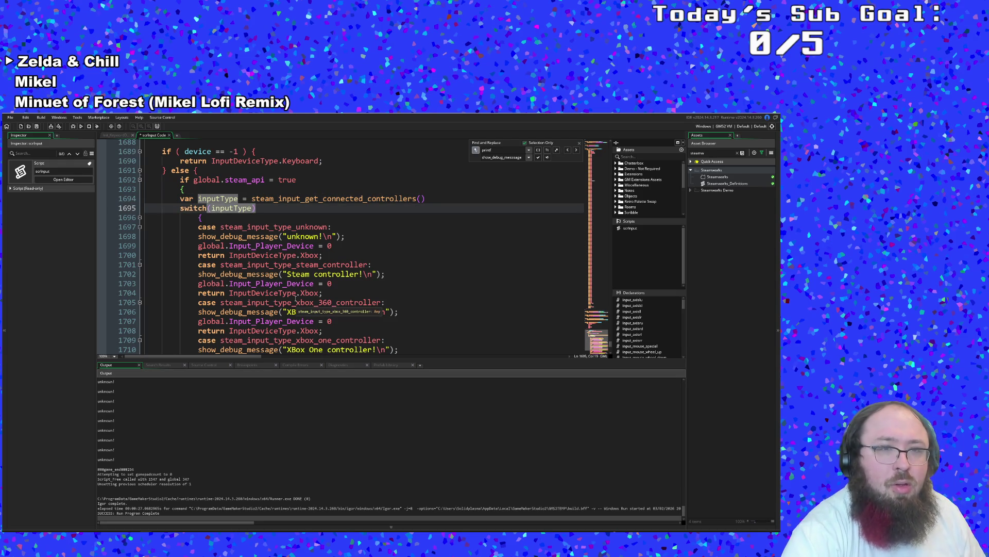
{"action": "left_click", "coordinate": [428, 199]}
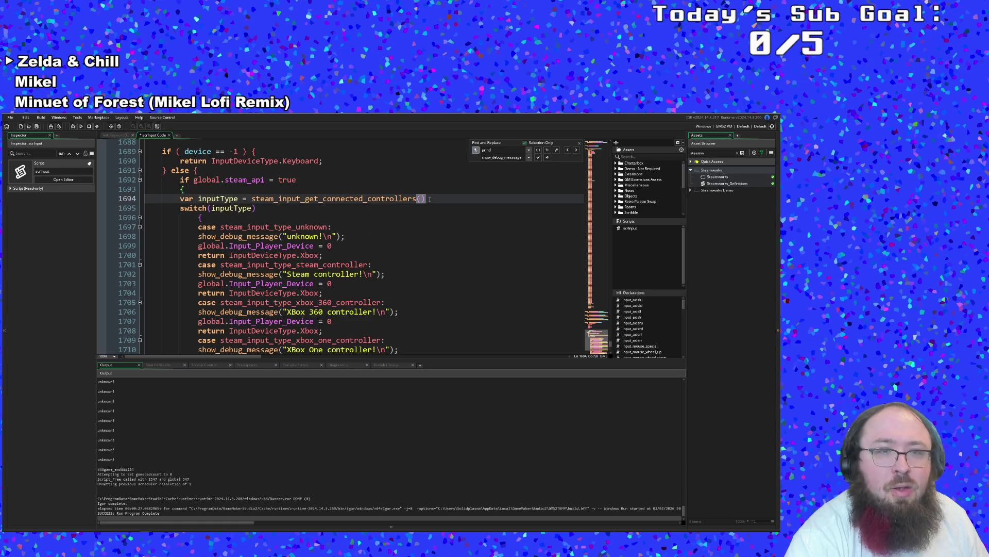
- Add an 'if inputType != undefined' guard on a new line below the inputType declaration
{"action": "key", "text": "Return"}
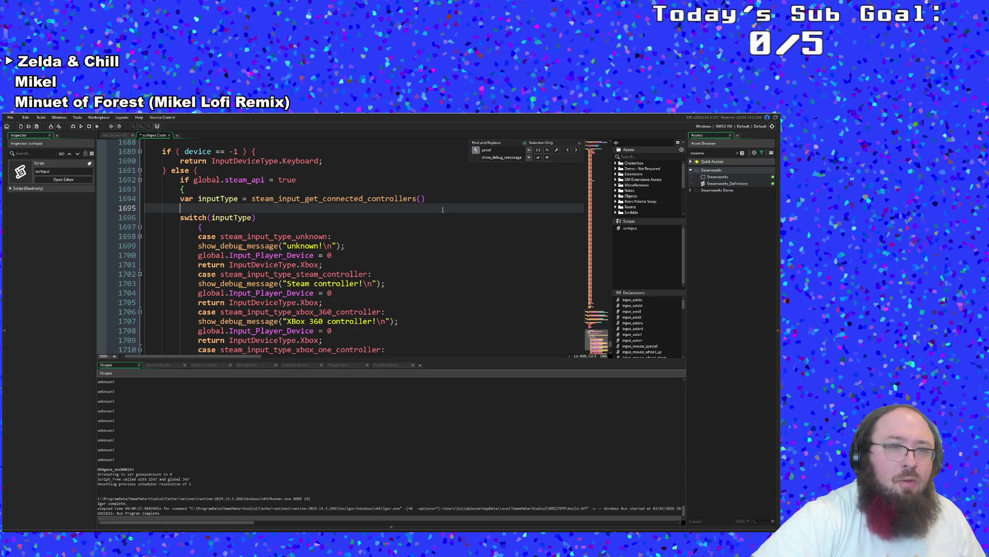
{"action": "type", "text": "if"}
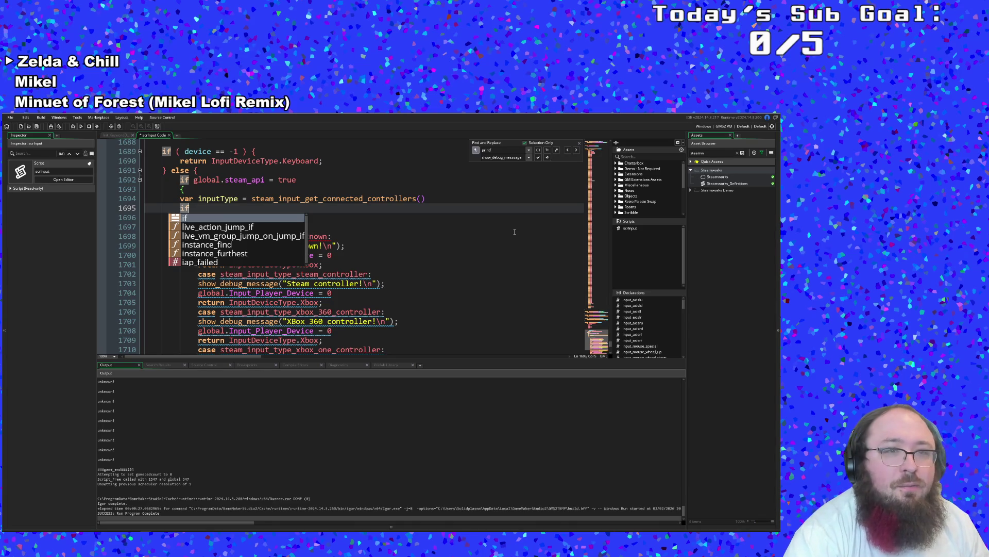
{"action": "type", "text": " input"}
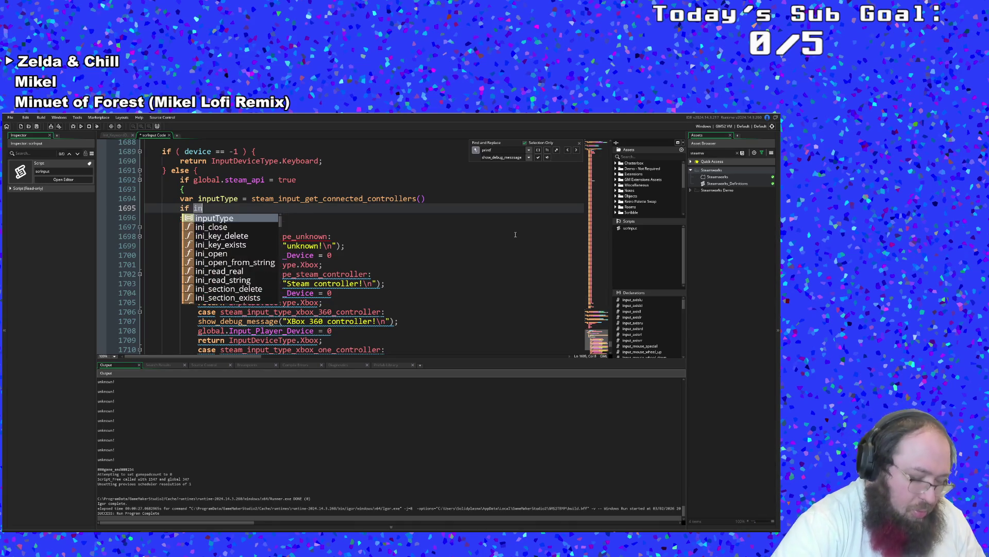
{"action": "key", "text": "Return"}
{"action": "type", "text": "!"}
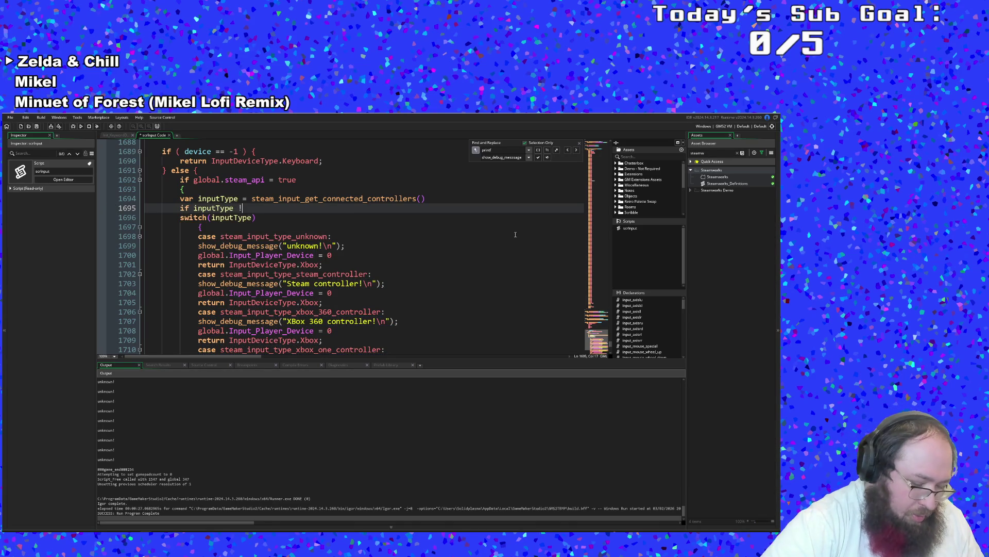
{"action": "type", "text": "= und"}
{"action": "key", "text": "Return"}
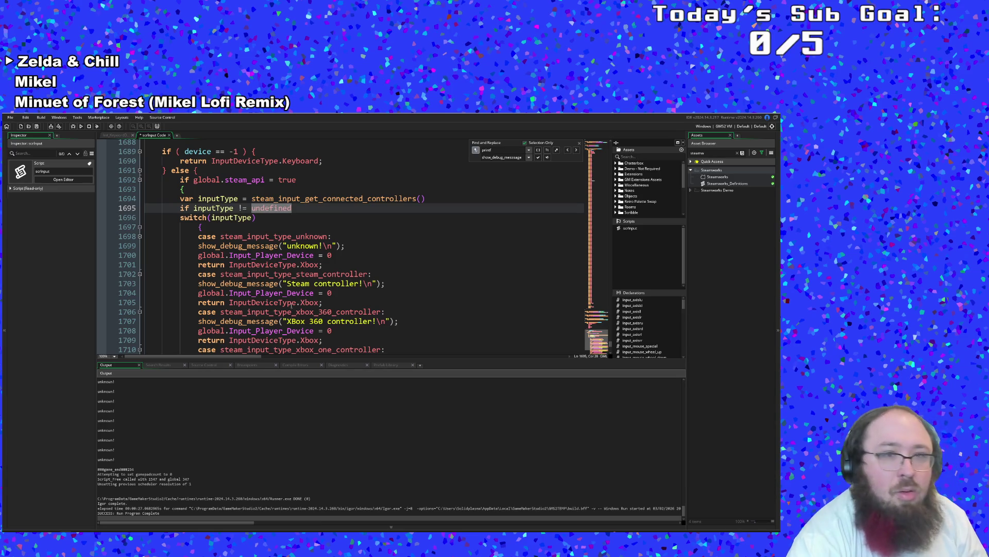
- Change switch(inputType) to switch(inputType[0]) and close the guard after the switch block
{"action": "left_click", "coordinate": [285, 226]}
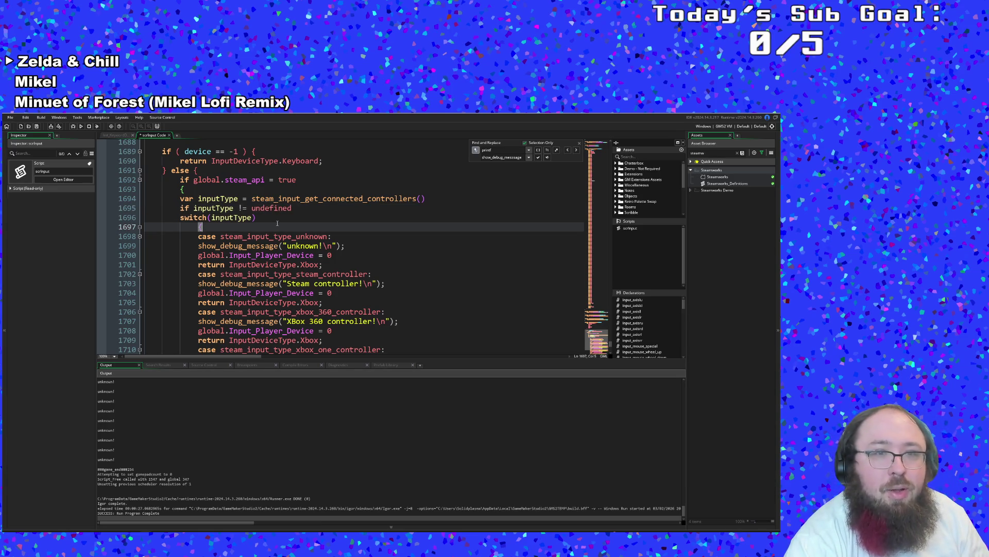
{"action": "left_click", "coordinate": [254, 218]}
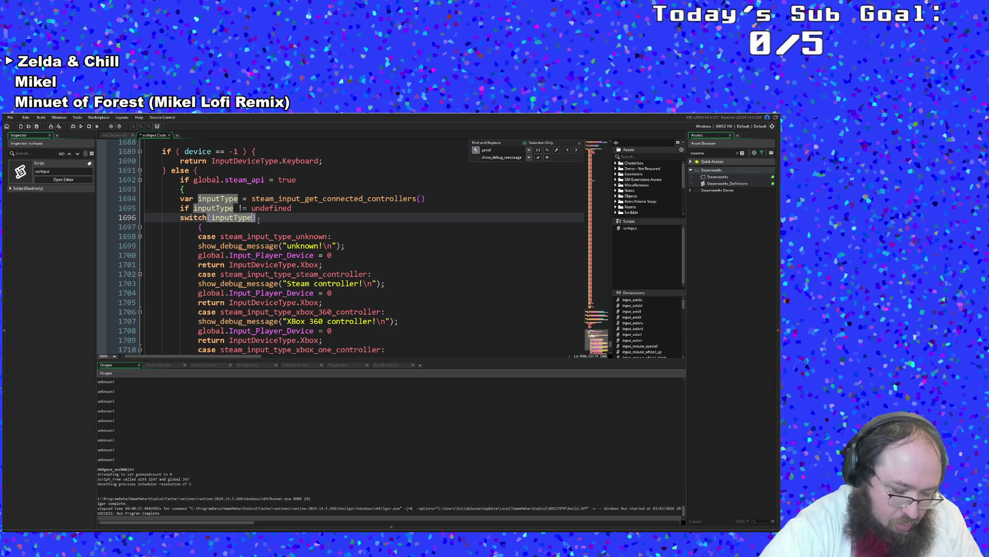
{"action": "type", "text": "[0]"}
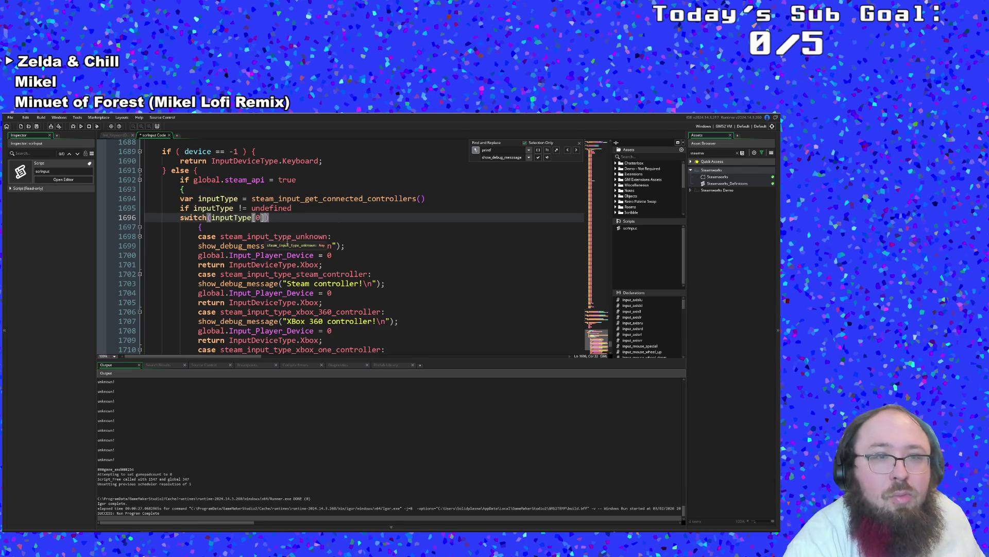
{"action": "left_click", "coordinate": [288, 246]}
{"action": "scroll", "coordinate": [287, 246], "scroll_direction": "down", "scroll_amount": 12}
{"action": "scroll", "coordinate": [287, 246], "scroll_direction": "up", "scroll_amount": 12}
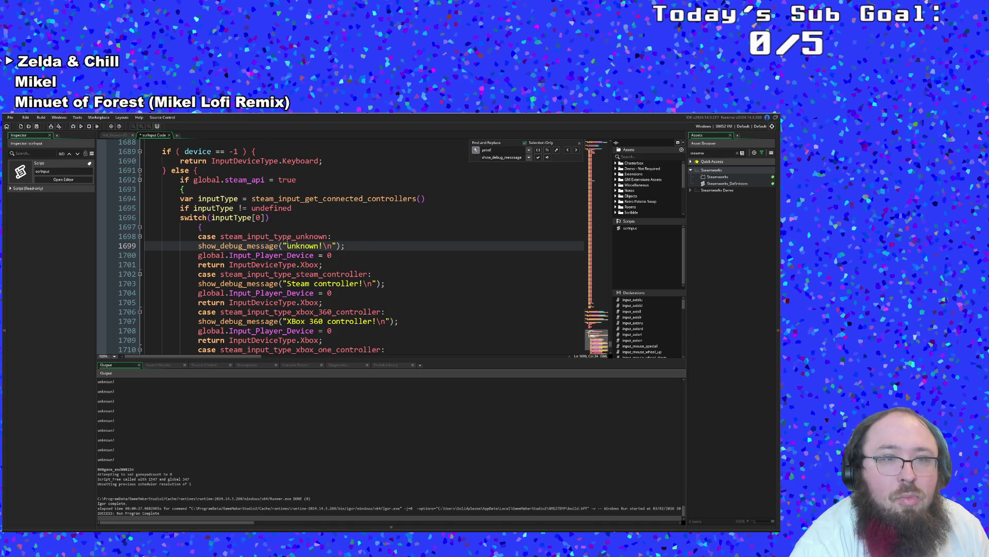
{"action": "scroll", "coordinate": [287, 246], "scroll_direction": "down", "scroll_amount": 10}
{"action": "left_click", "coordinate": [191, 274]}
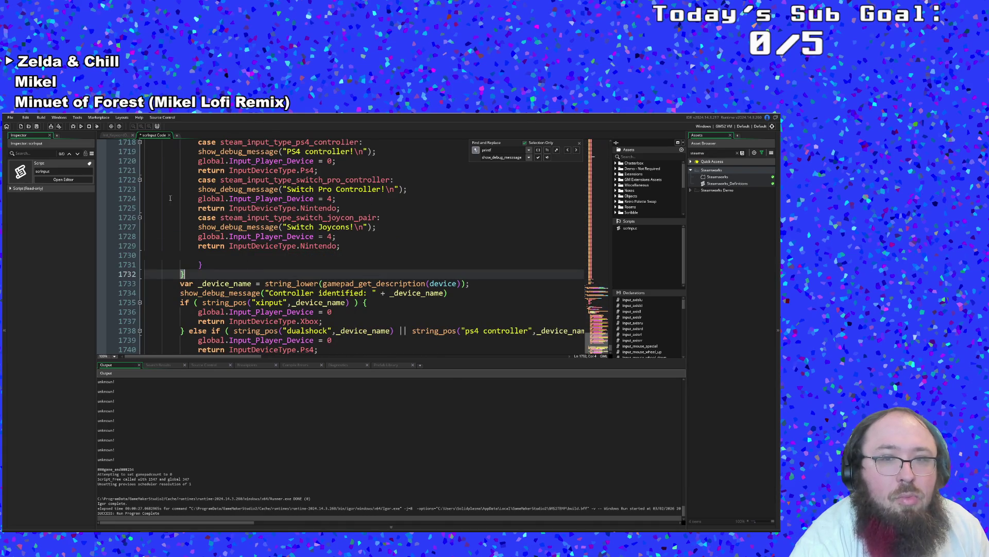
- Save the project, test-run the game, then close the Debugger tab to return to scrInput
{"action": "left_click", "coordinate": [10, 117]}
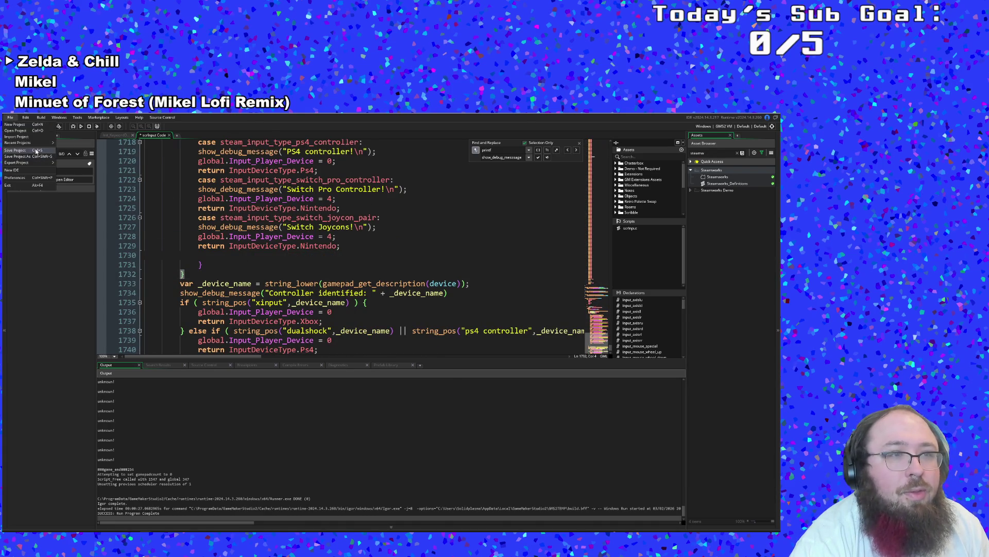
{"action": "left_click", "coordinate": [36, 151]}
{"action": "left_click", "coordinate": [73, 126]}
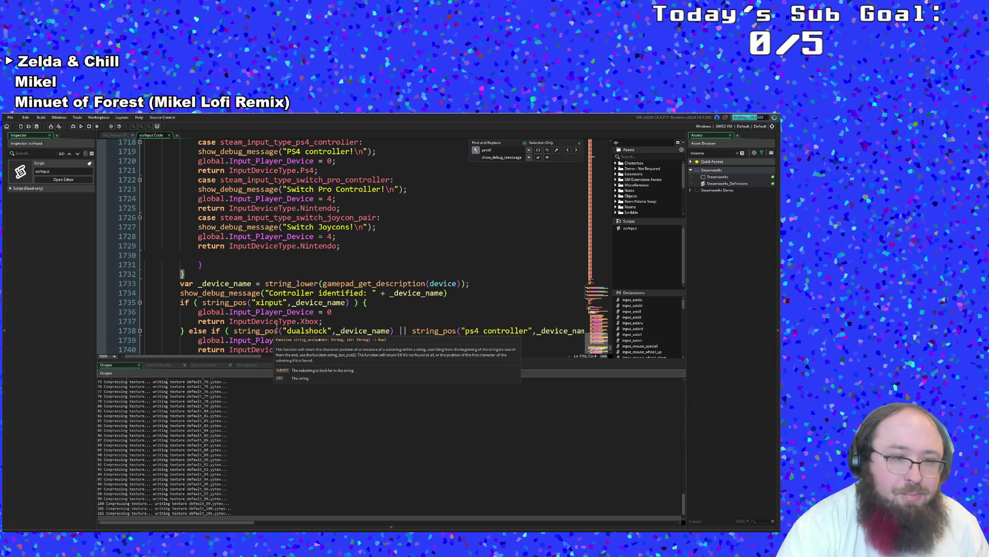
{"action": "scroll", "coordinate": [392, 296], "scroll_direction": "up", "scroll_amount": 12}
{"action": "scroll", "coordinate": [392, 295], "scroll_direction": "down", "scroll_amount": 2}
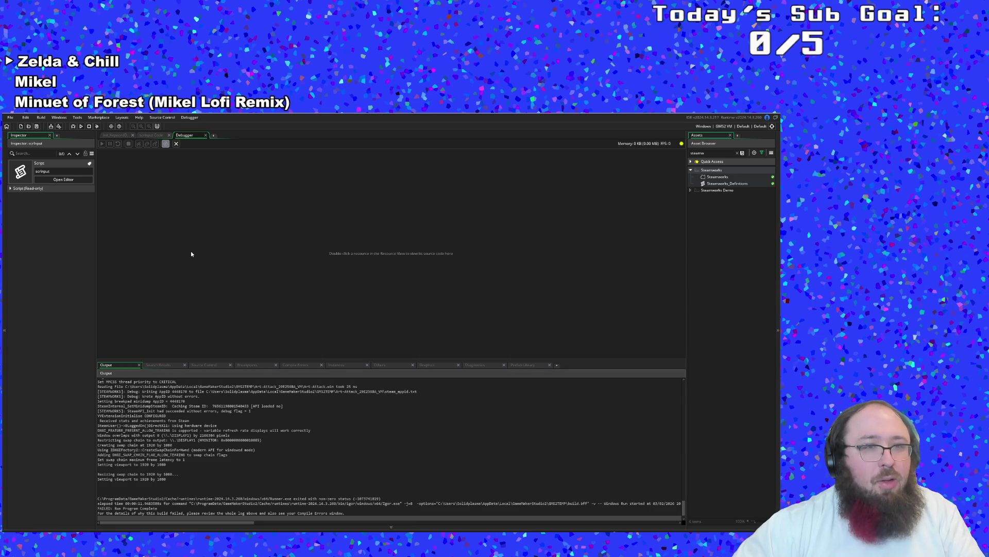
{"action": "left_click", "coordinate": [206, 135]}
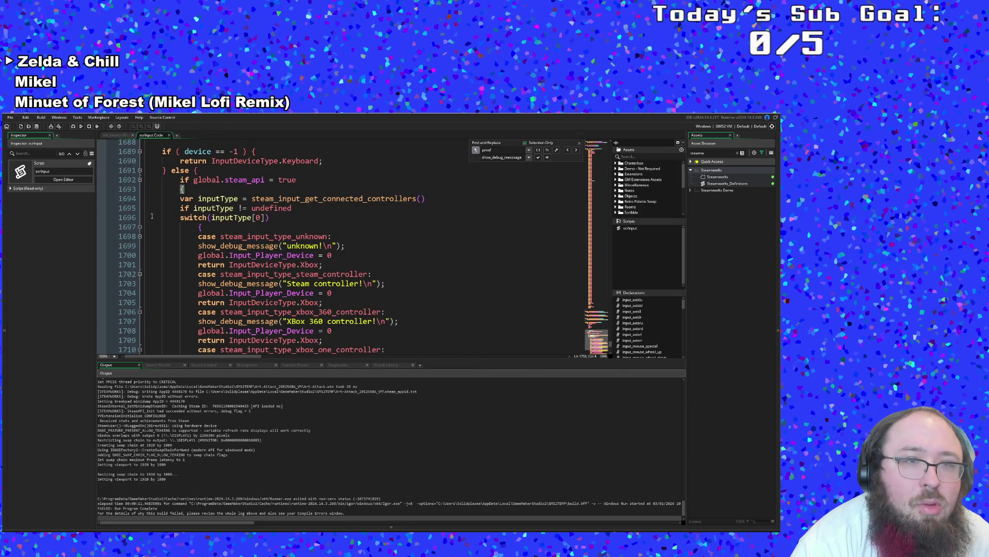
- Set a breakpoint on line 1694 and debug-run the game until it halts there
{"action": "left_click", "coordinate": [102, 199]}
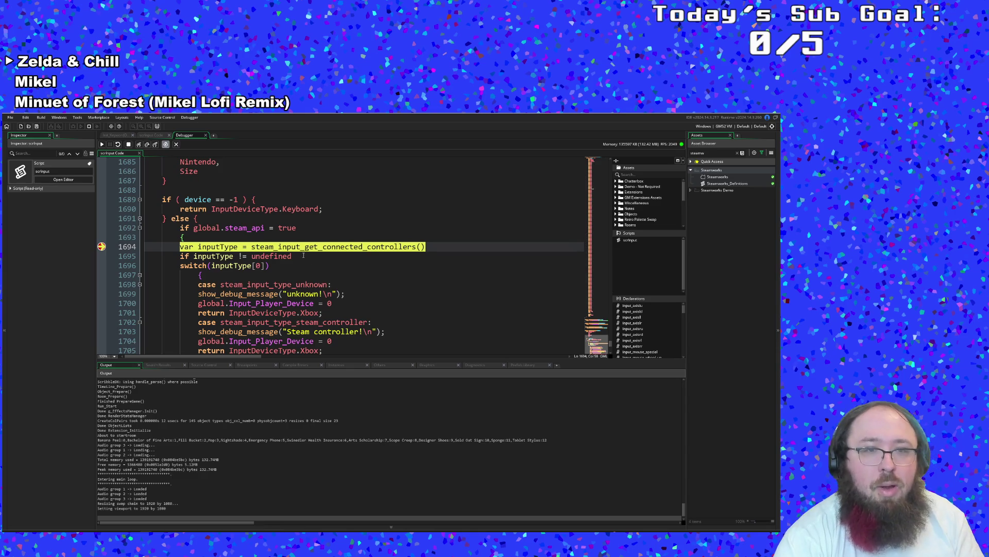
{"action": "mouse_move", "coordinate": [297, 252]}
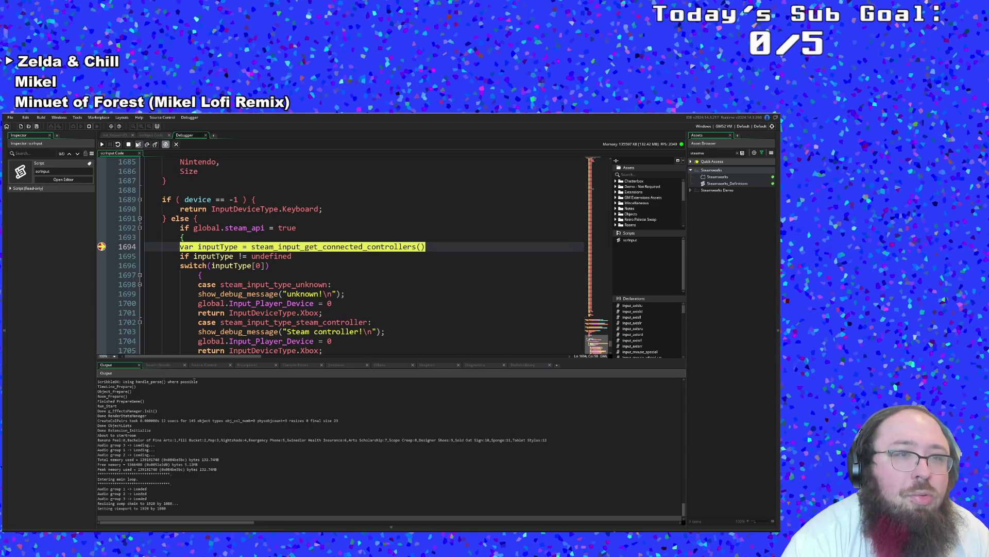
- Step to line 1695, then browse the Instances, Search Results, Breakpoints and Diagnostics panels, ending on Prefab Library
{"action": "left_click", "coordinate": [139, 144]}
{"action": "mouse_move", "coordinate": [219, 242]}
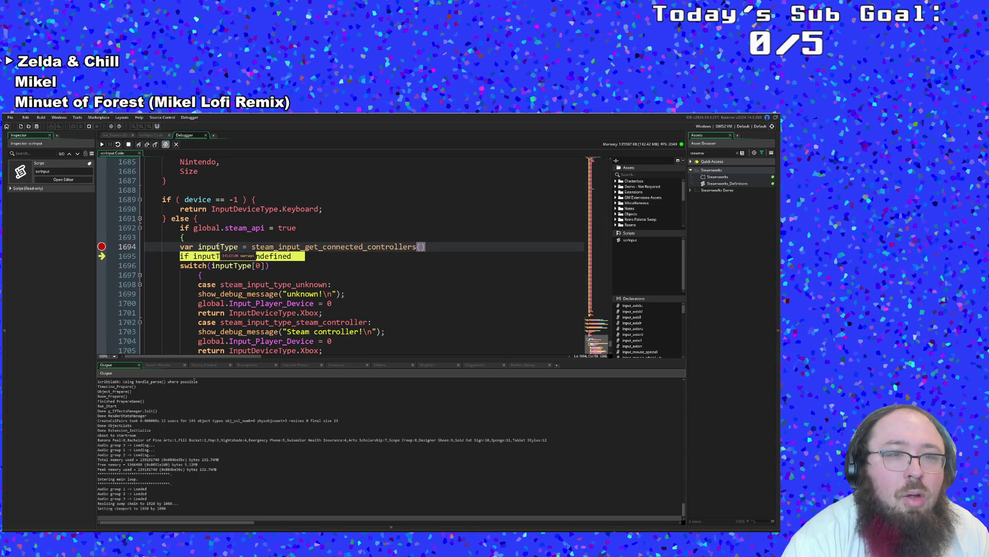
{"action": "left_click", "coordinate": [337, 365]}
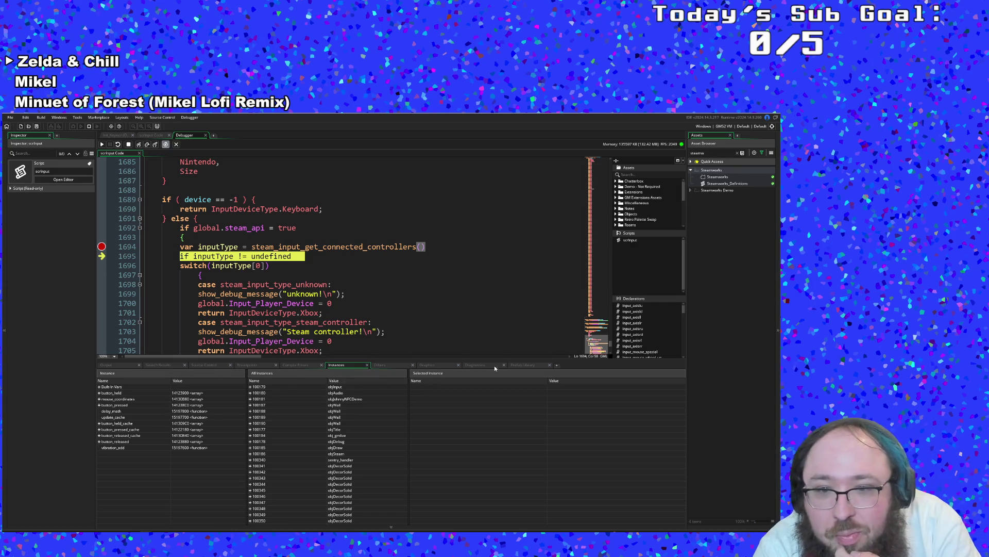
{"action": "left_click", "coordinate": [557, 365]}
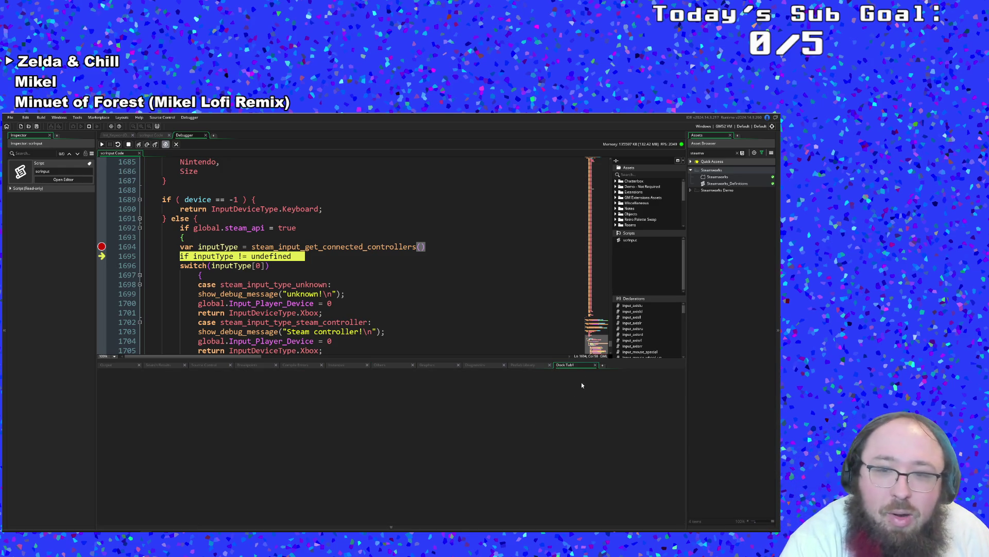
{"action": "left_click", "coordinate": [595, 364]}
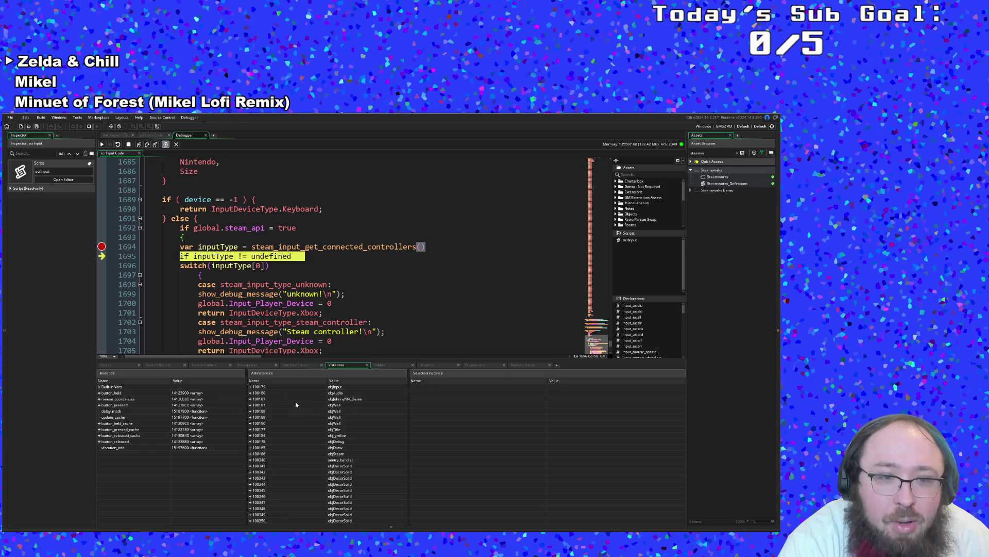
{"action": "left_click", "coordinate": [178, 364]}
{"action": "left_click", "coordinate": [238, 364]}
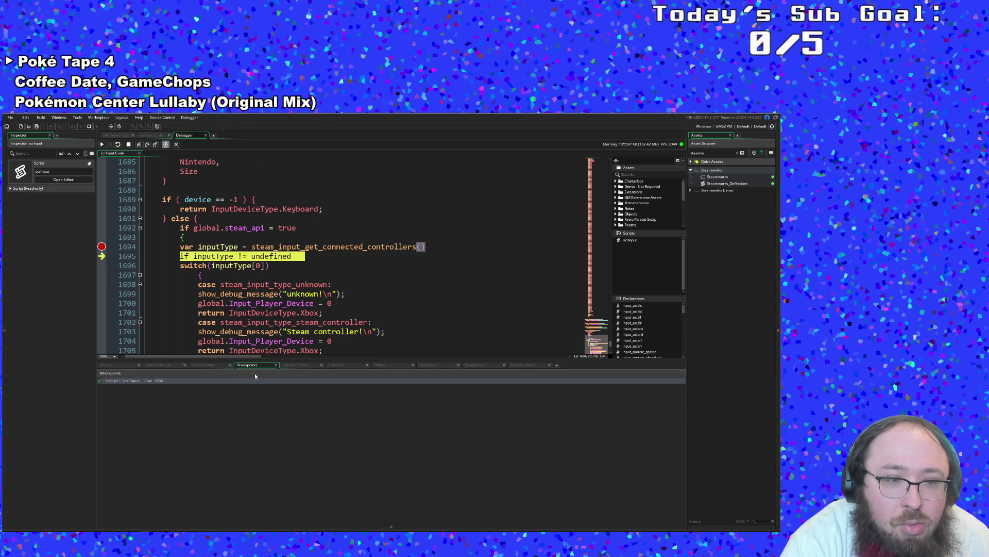
{"action": "left_click", "coordinate": [443, 366]}
{"action": "left_click", "coordinate": [469, 367]}
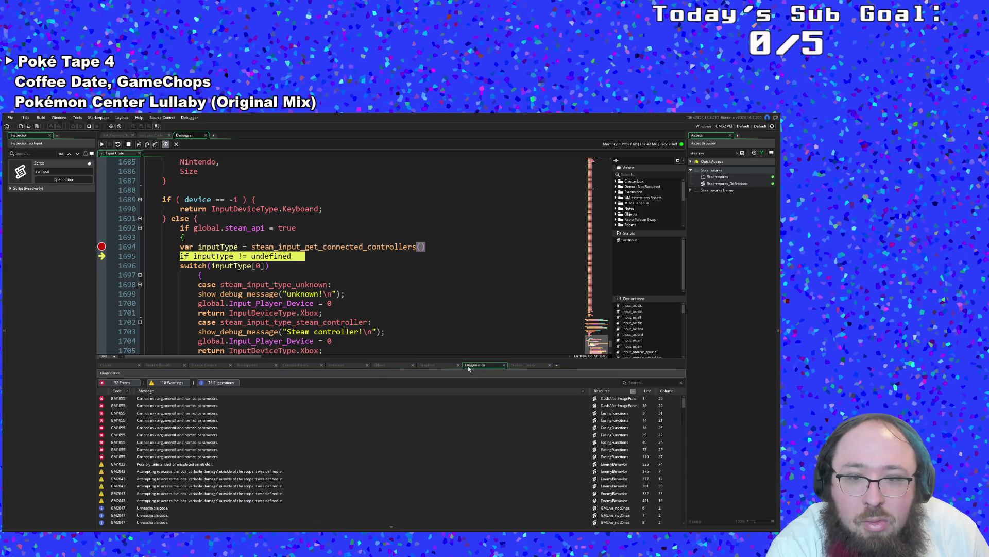
{"action": "left_click", "coordinate": [519, 365]}
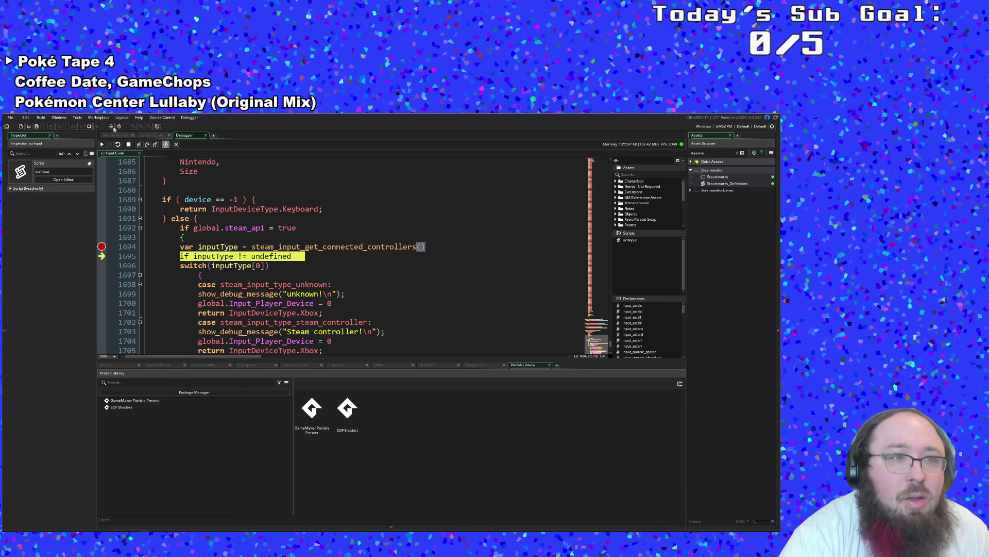
- Open the debugger's Locals window and dock it in the bottom panel
{"action": "left_click", "coordinate": [189, 117]}
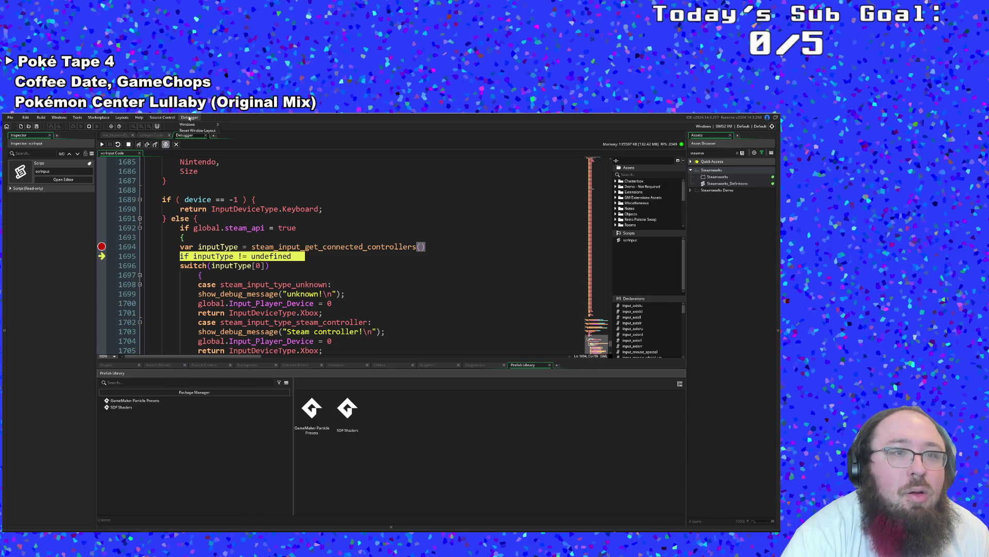
{"action": "mouse_move", "coordinate": [188, 124]}
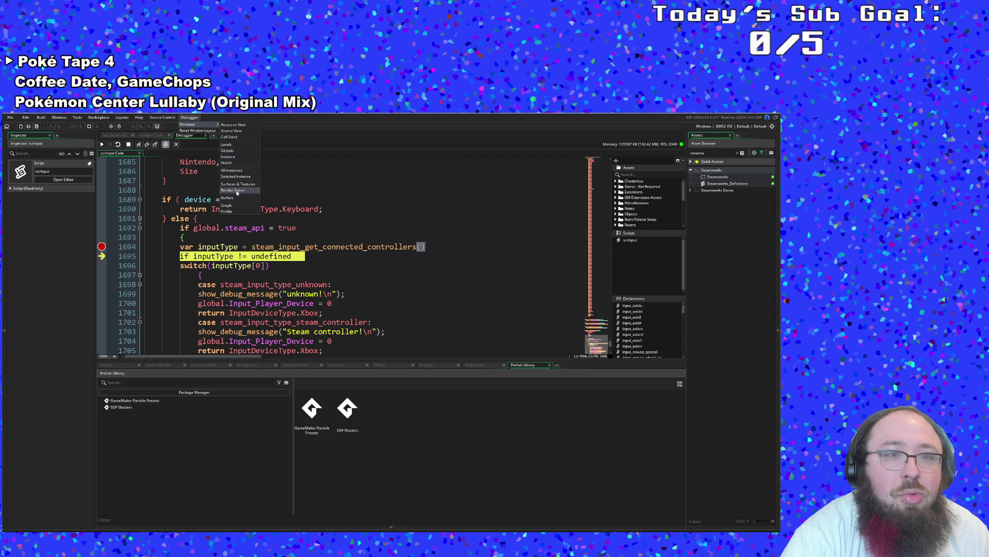
{"action": "left_click", "coordinate": [227, 144]}
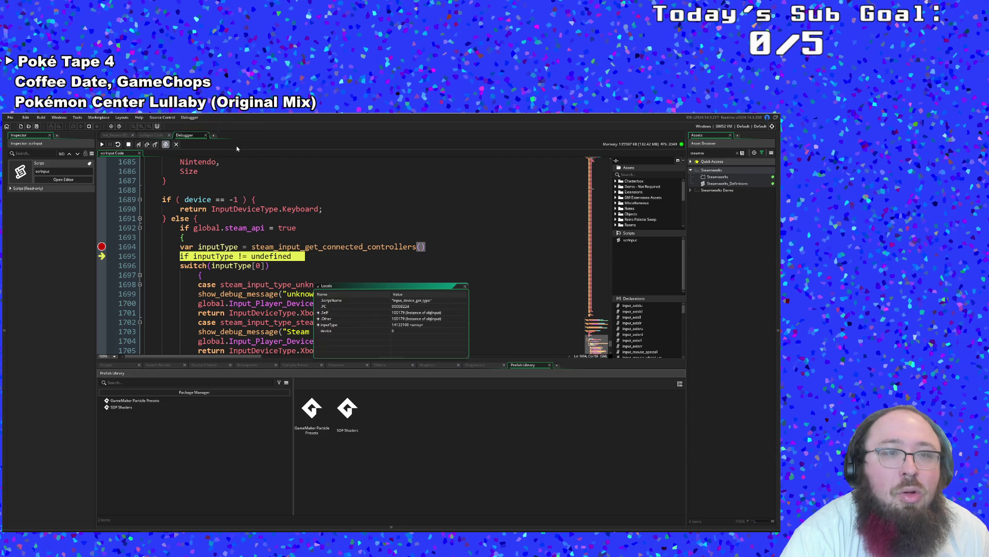
{"action": "left_click_drag", "start_coordinate": [377, 289], "coordinate": [320, 393]}
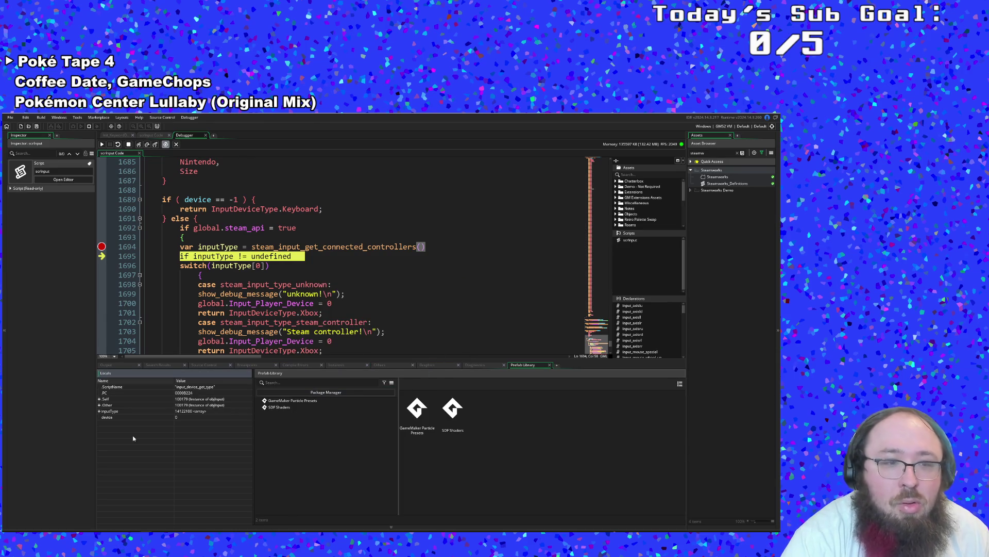
- Inspect inputType and device, then step past switch(inputType[0]) into objDebug's crash handler
{"action": "left_click", "coordinate": [100, 411]}
{"action": "left_click", "coordinate": [147, 416]}
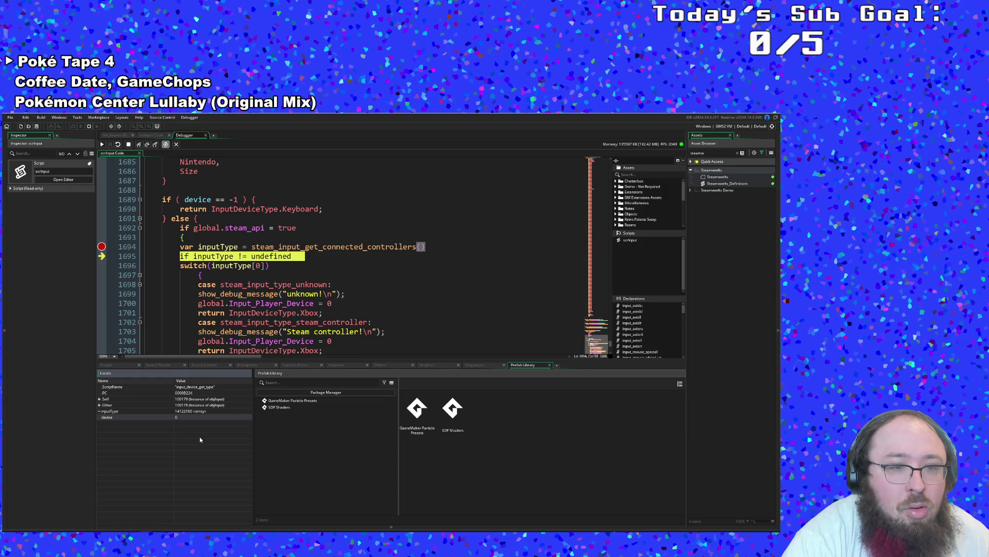
{"action": "left_click", "coordinate": [144, 411]}
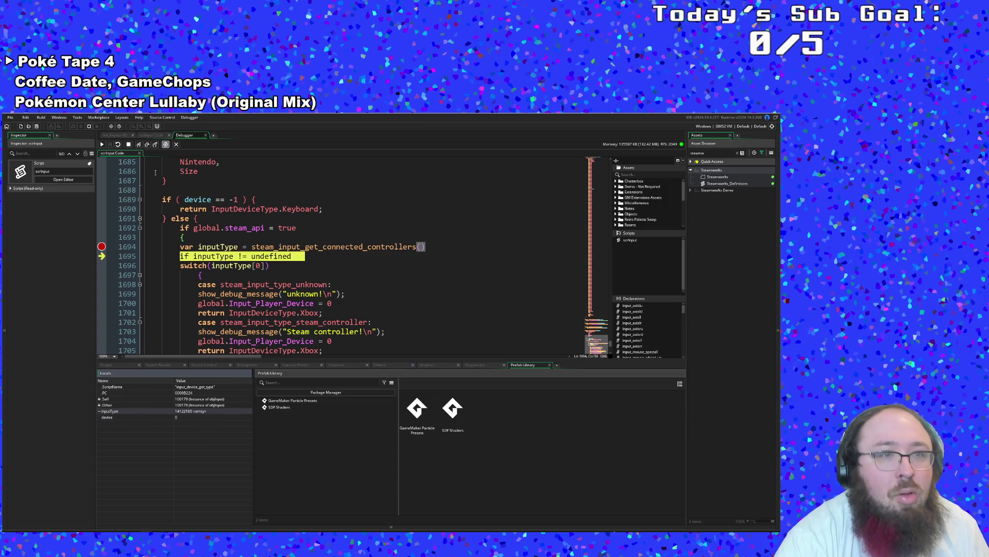
{"action": "left_click", "coordinate": [139, 144]}
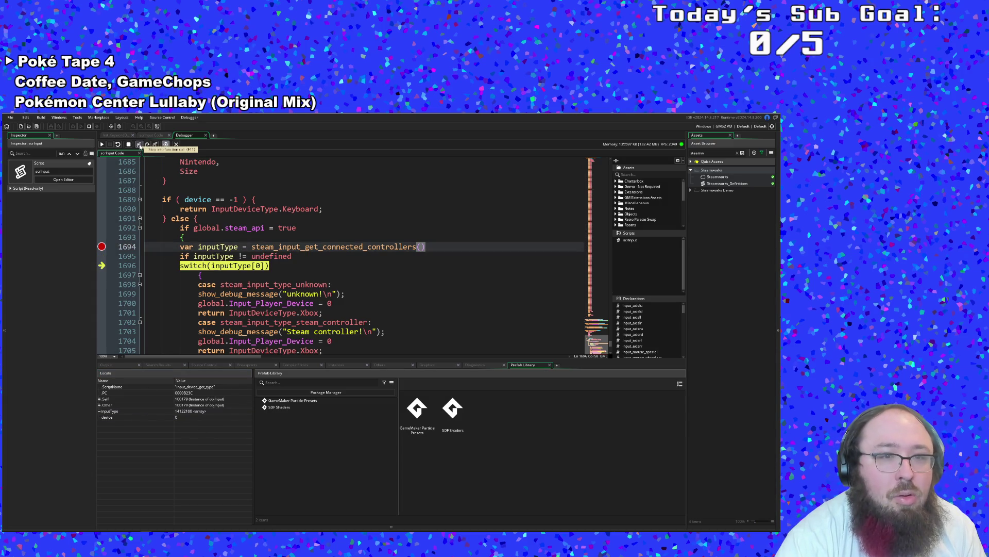
{"action": "left_click", "coordinate": [169, 417]}
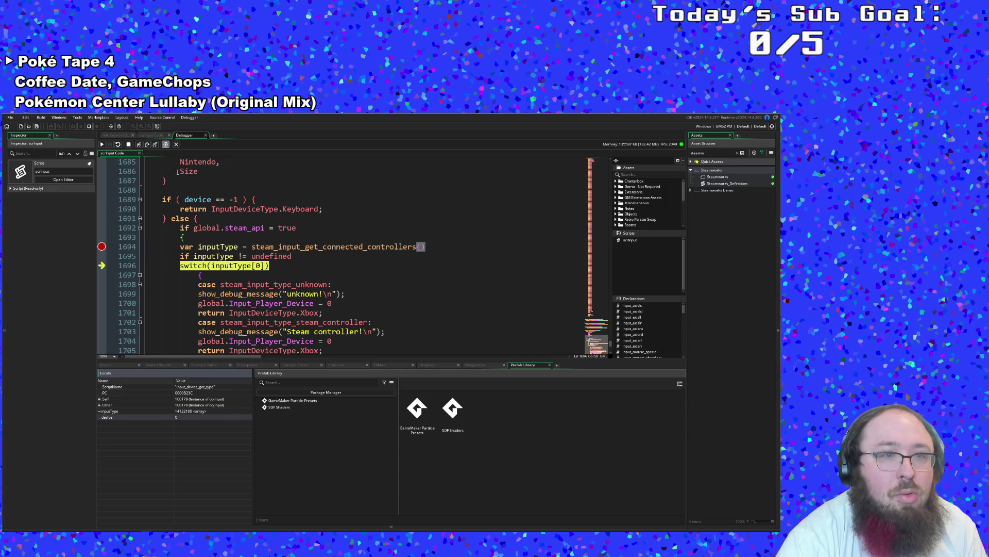
{"action": "left_click", "coordinate": [140, 145]}
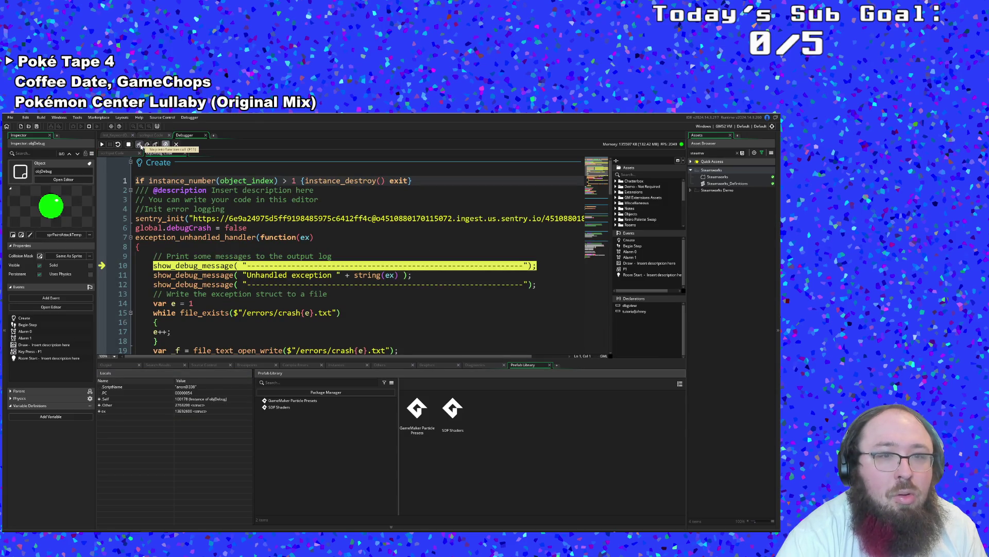
- Step through objDebug's crash handler and its crash-file numbering loop to line 18
{"action": "left_click", "coordinate": [139, 145]}
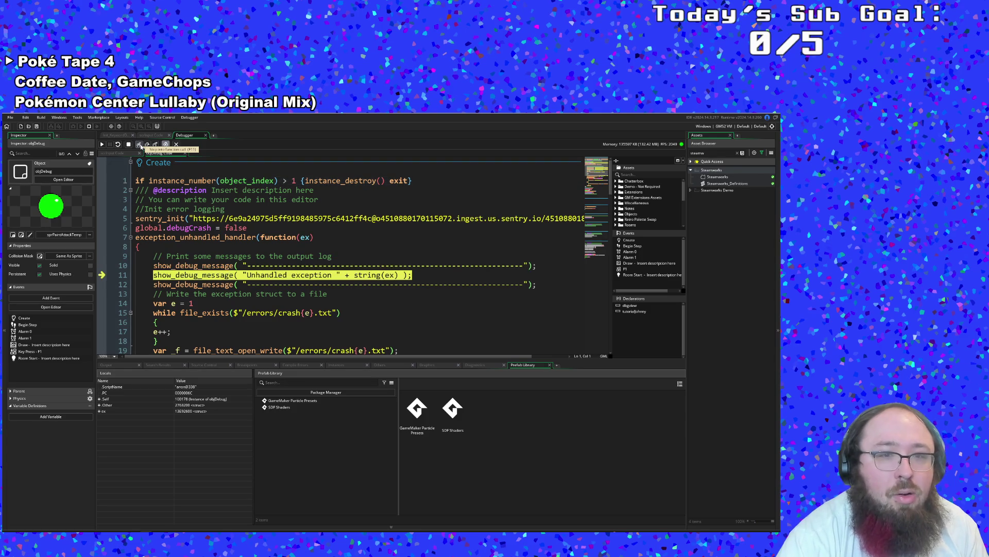
{"action": "left_click", "coordinate": [139, 145]}
{"action": "left_click", "coordinate": [140, 145]}
{"action": "left_click", "coordinate": [139, 145]}
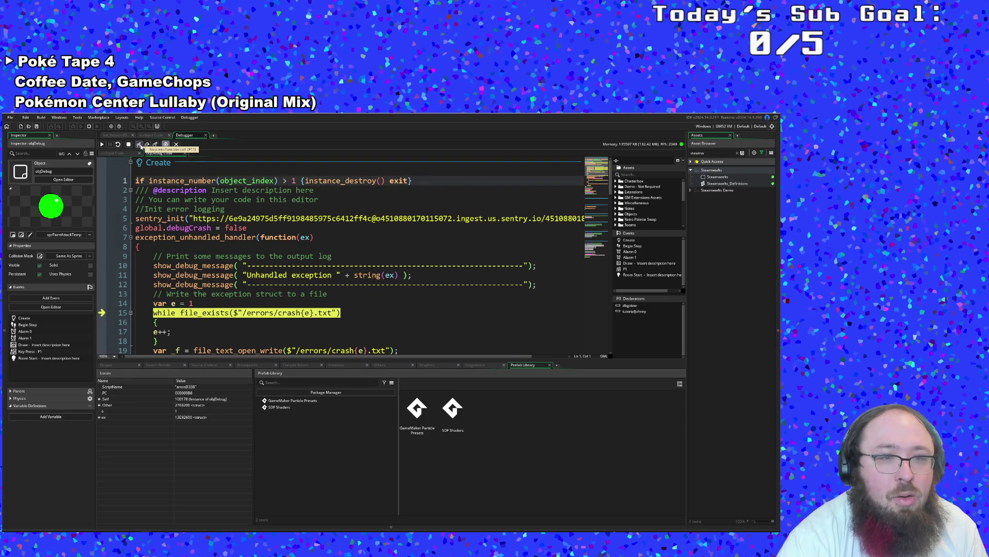
{"action": "left_click", "coordinate": [140, 145]}
{"action": "left_click", "coordinate": [139, 144]}
{"action": "left_click", "coordinate": [139, 144]}
{"action": "left_click", "coordinate": [140, 145]}
{"action": "left_click", "coordinate": [139, 145]}
{"action": "left_click", "coordinate": [139, 144]}
{"action": "left_click", "coordinate": [140, 144]}
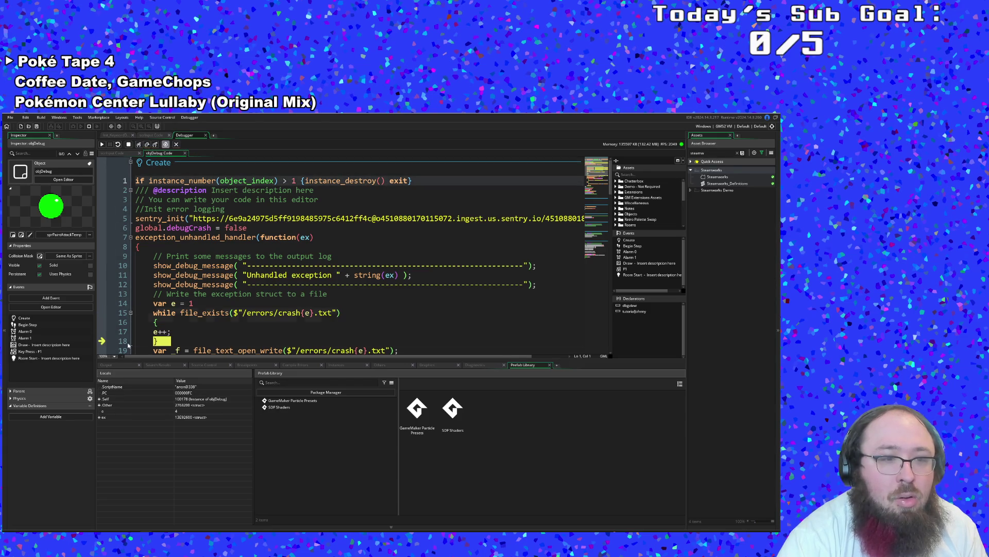
- Expand the caught exception in a widened Locals view to read the Variable Index [0] out of range error
{"action": "left_click", "coordinate": [99, 417]}
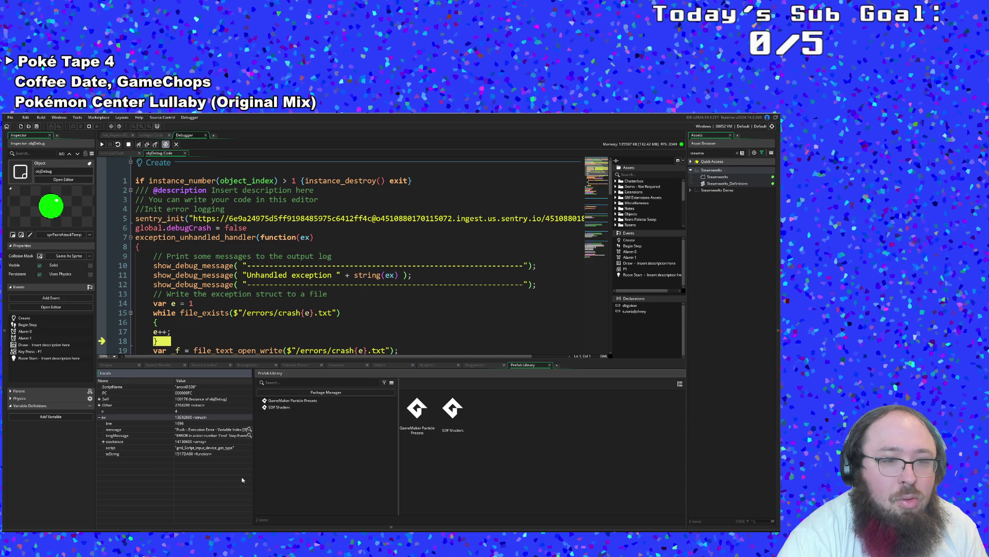
{"action": "mouse_move", "coordinate": [253, 477]}
{"action": "left_mouse_down"}
{"action": "mouse_move", "coordinate": [644, 488]}
{"action": "mouse_move", "coordinate": [241, 478]}
{"action": "left_mouse_up"}
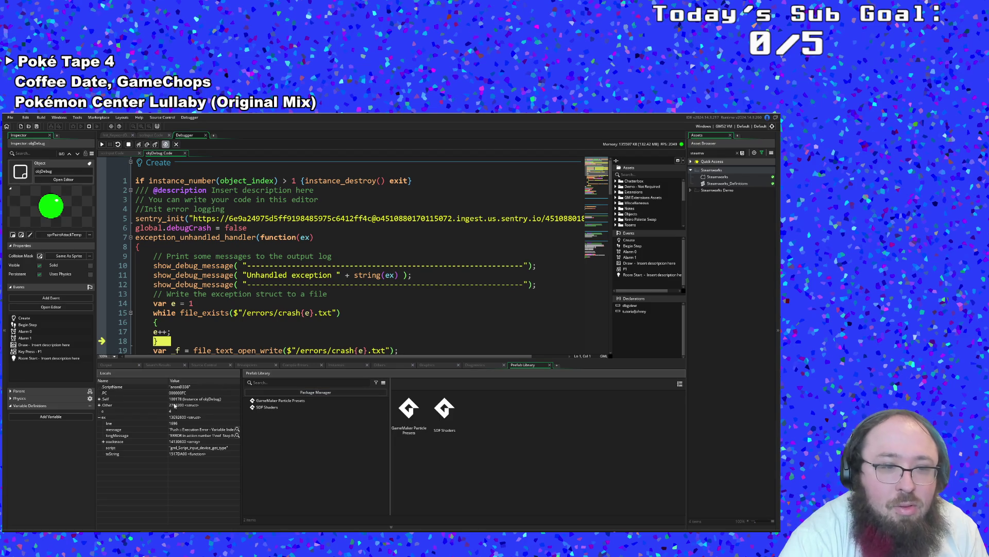
{"action": "left_click", "coordinate": [103, 406]}
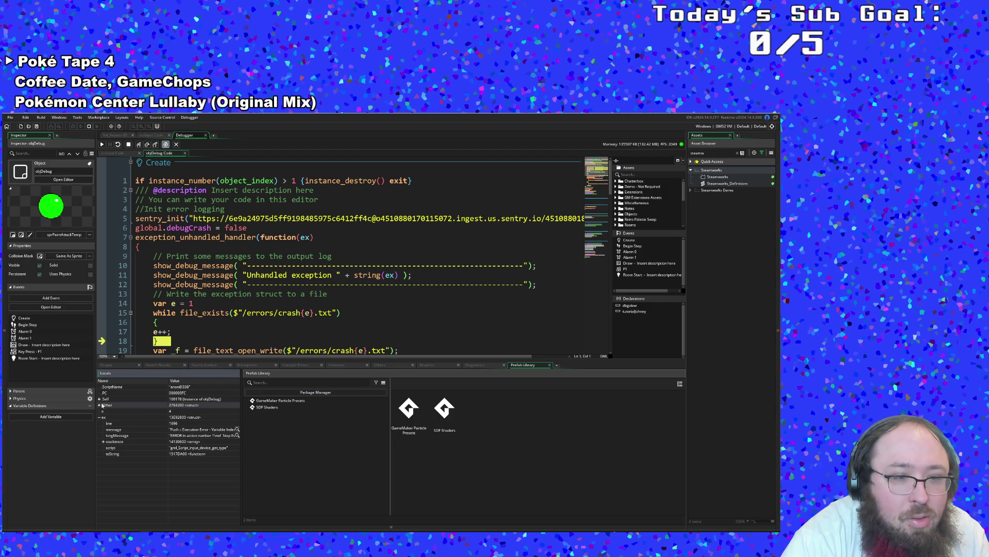
{"action": "left_click", "coordinate": [128, 145]}
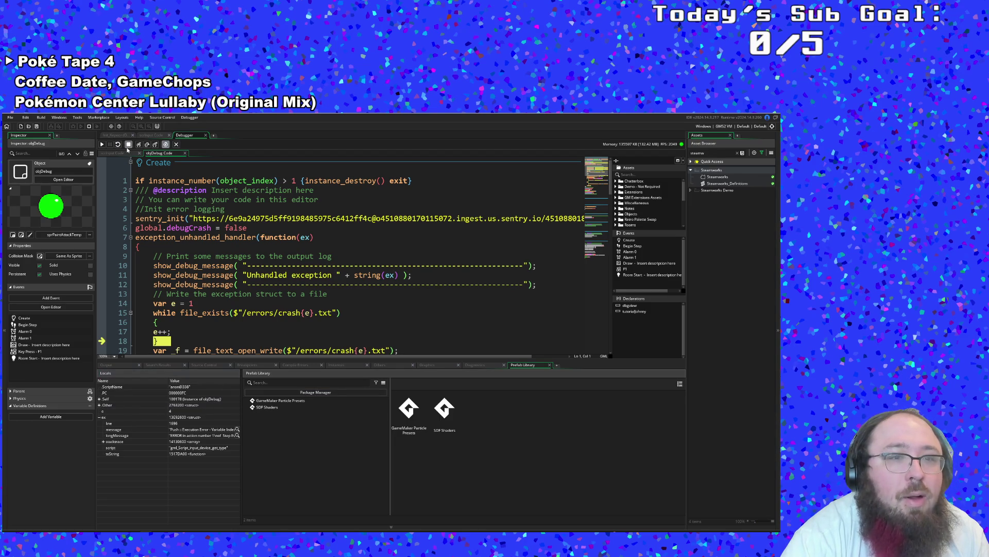
- Close the Debugger tab and review the switch block, highlighting every use of Input_Player_Device
{"action": "left_click", "coordinate": [206, 135]}
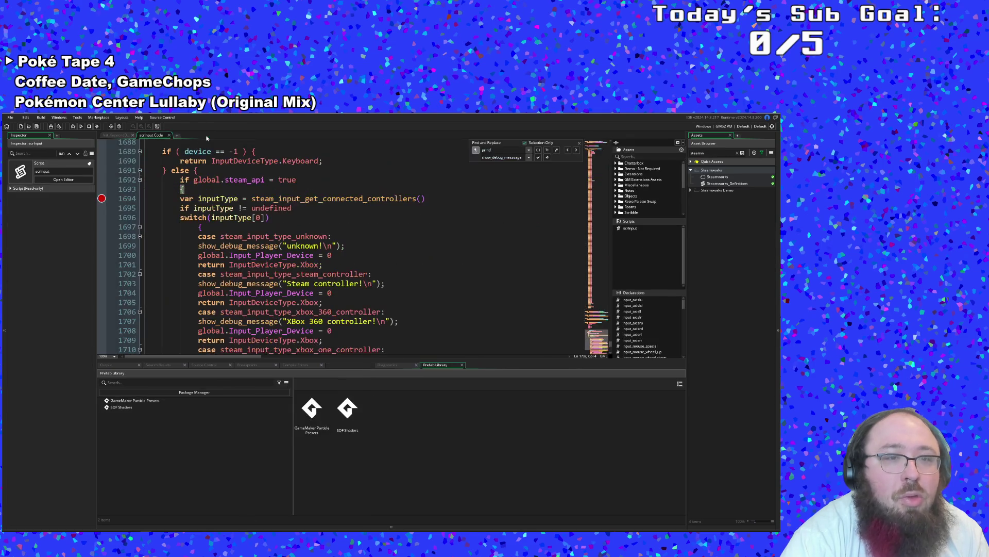
{"action": "left_click", "coordinate": [258, 255]}
{"action": "left_click", "coordinate": [235, 236]}
{"action": "left_click", "coordinate": [229, 224]}
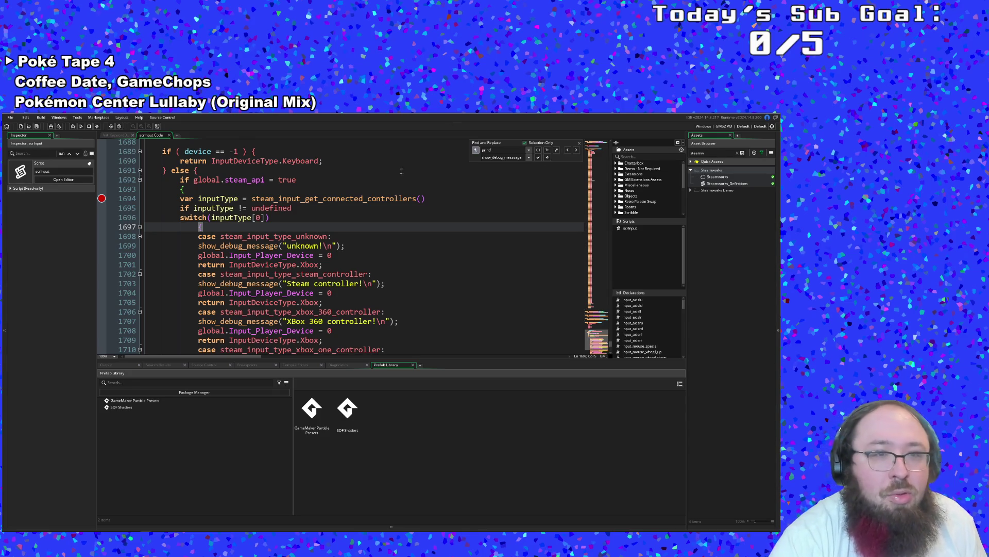
{"action": "left_click", "coordinate": [286, 219]}
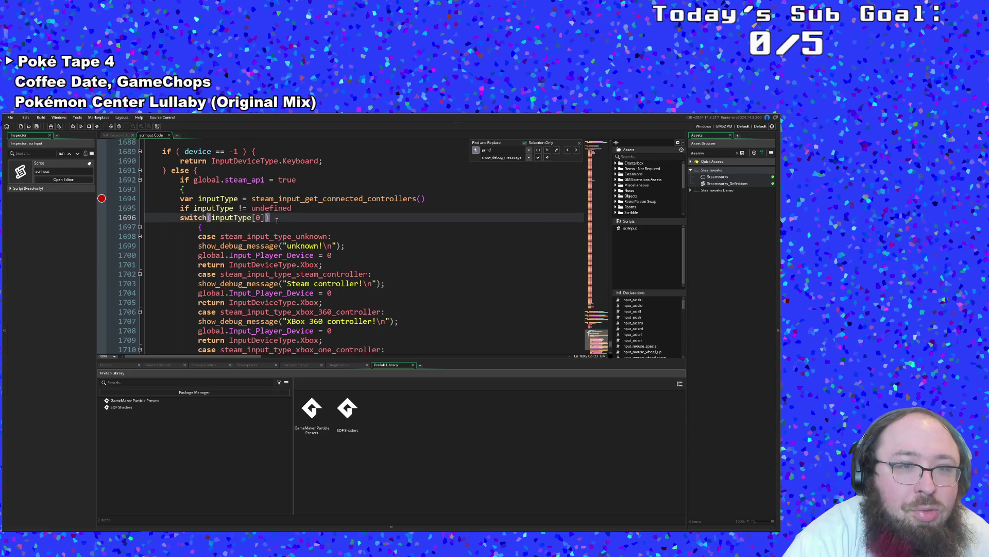
{"action": "left_click", "coordinate": [230, 255]}
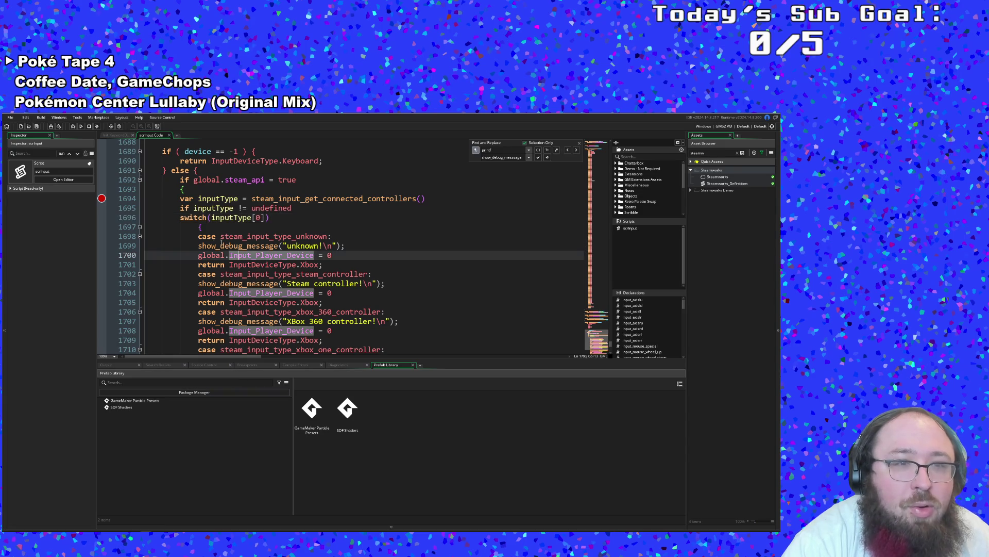
- Move the breakpoint from line 1694 to the line 1692 steam_api check and debug-run the game
{"action": "left_click", "coordinate": [102, 198]}
{"action": "left_click", "coordinate": [102, 180]}
{"action": "left_click", "coordinate": [74, 128]}
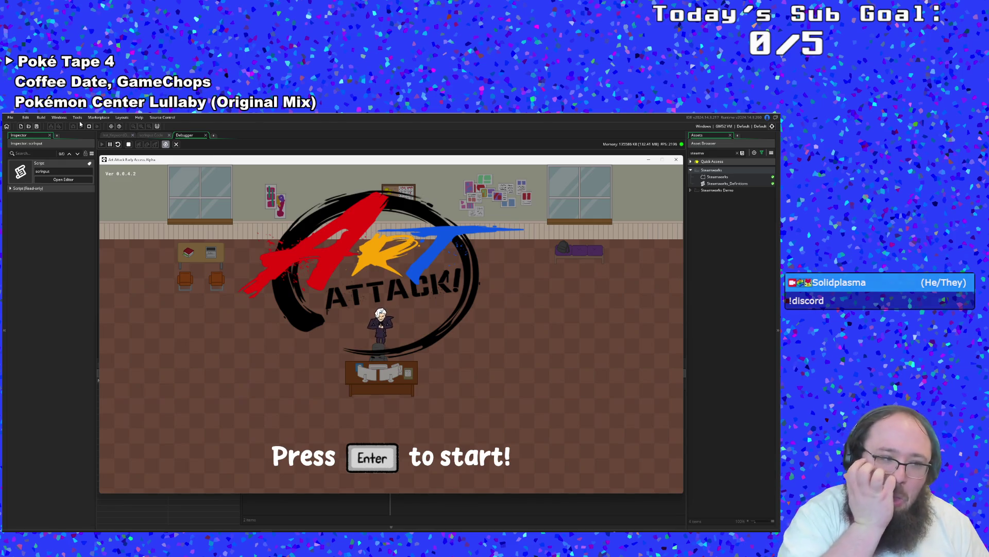
- Press Enter at the Art Attack title screen so execution halts at line 1692
{"action": "key", "text": "Return"}
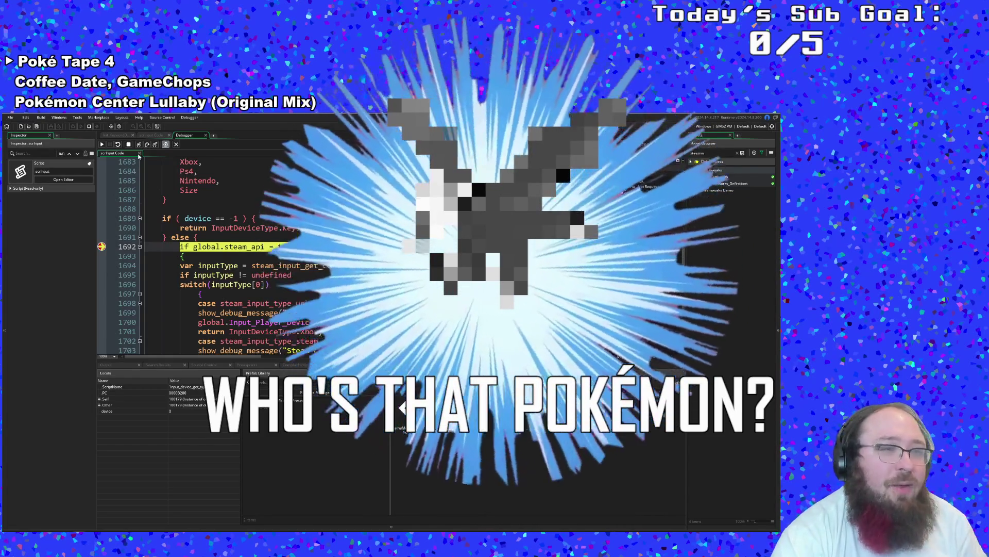
- Step twice to the inputType undefined check, inspect device in Locals, then continue into the crash handler
{"action": "left_click", "coordinate": [138, 145]}
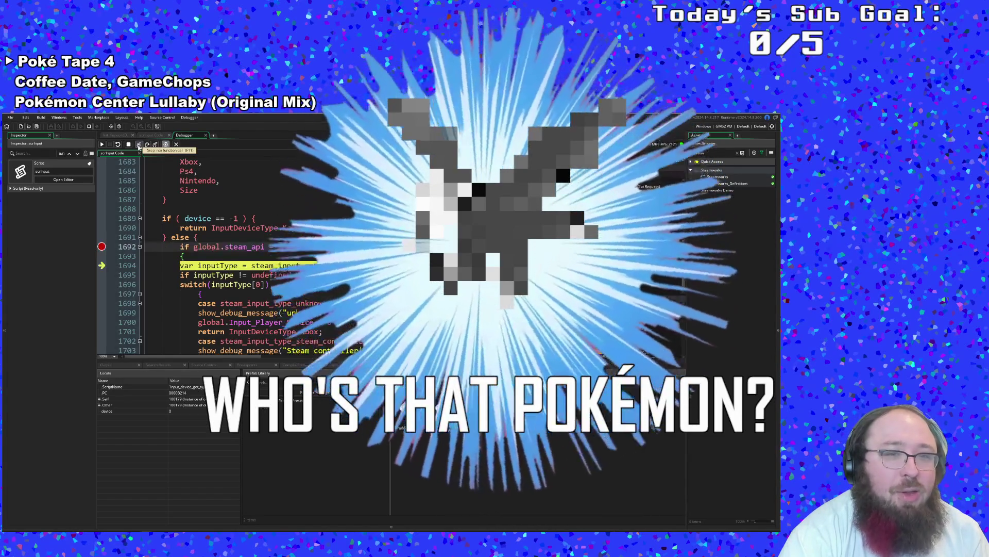
{"action": "left_click", "coordinate": [138, 145]}
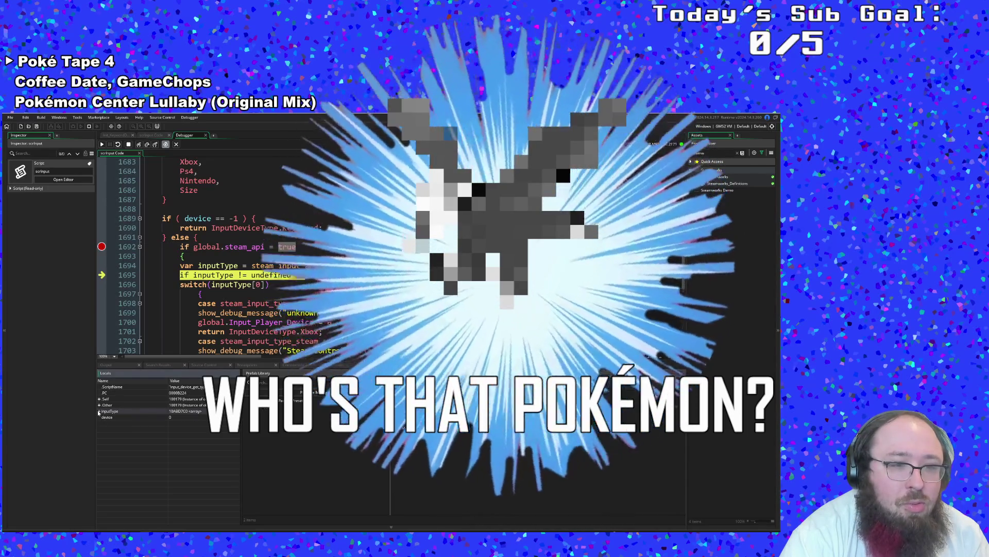
{"action": "left_click", "coordinate": [111, 420]}
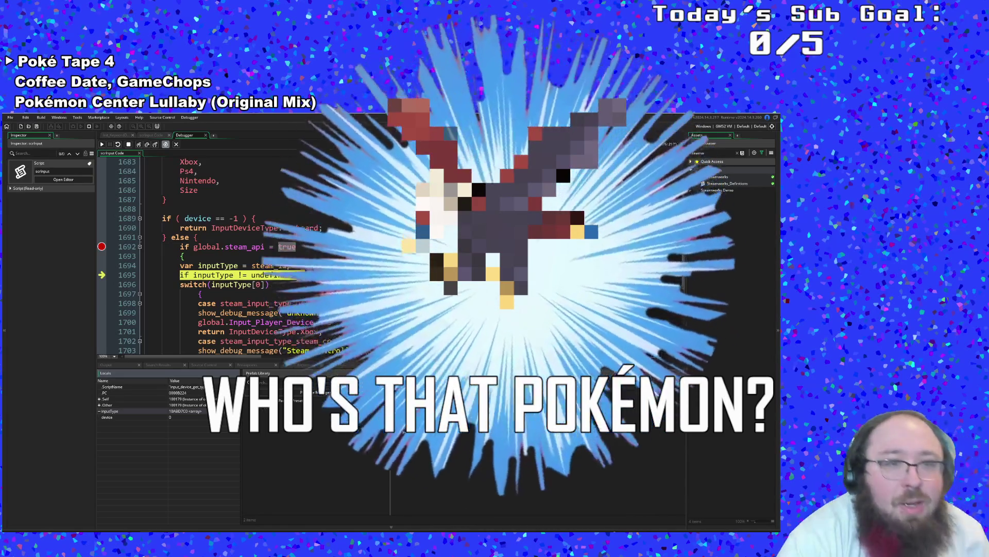
{"action": "left_click", "coordinate": [232, 266]}
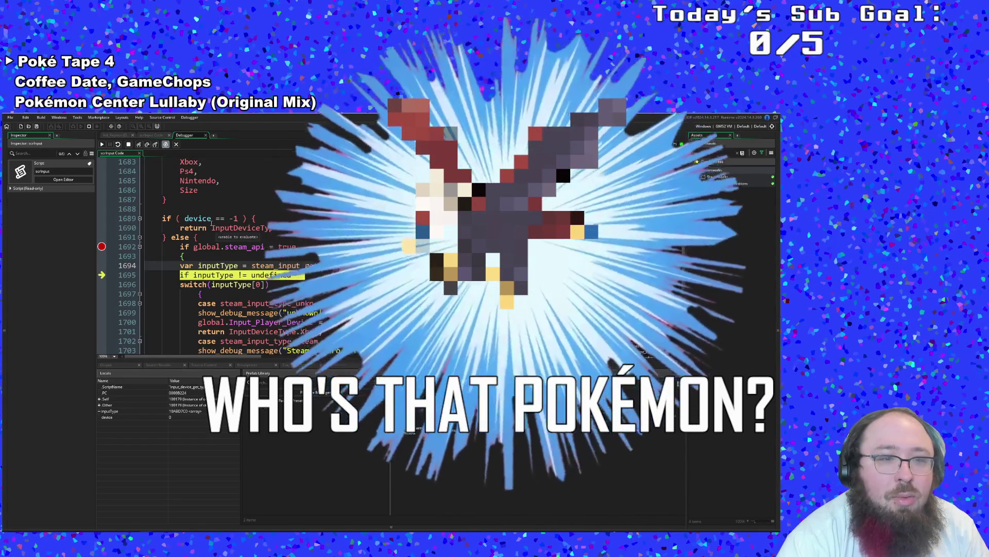
{"action": "left_click", "coordinate": [171, 417]}
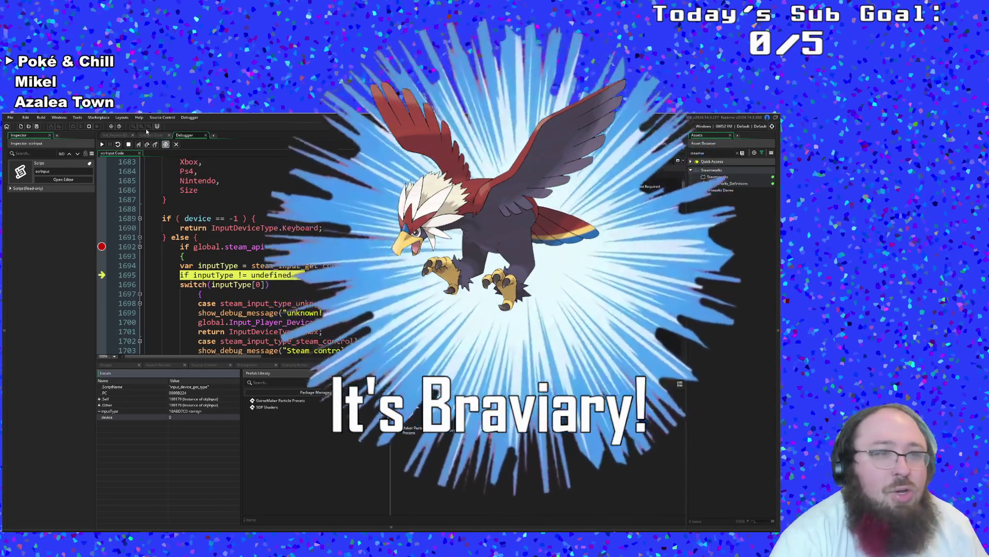
{"action": "left_click", "coordinate": [138, 145]}
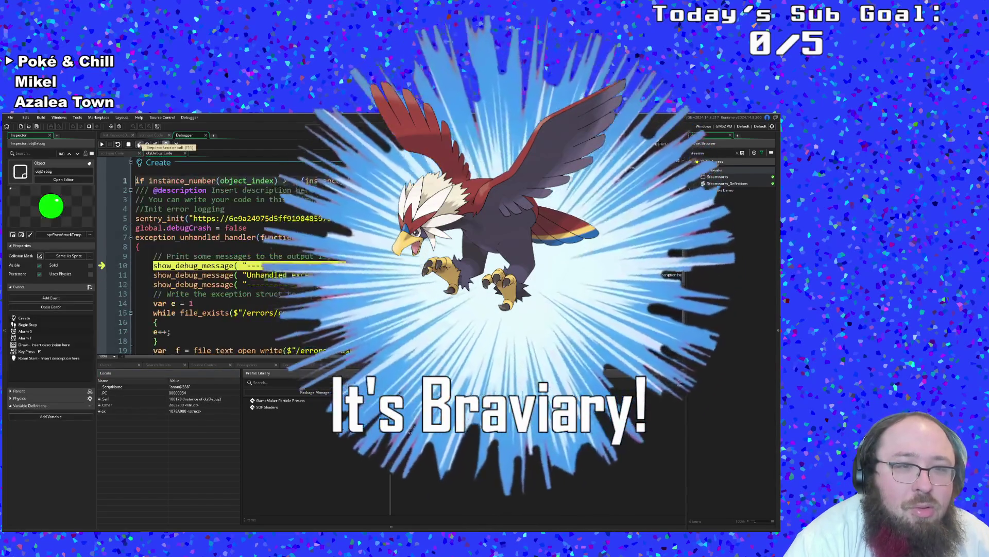
- Resume past the exception, dismiss the crash dialog, and close the debugger to return to scrInput
{"action": "left_click", "coordinate": [119, 145]}
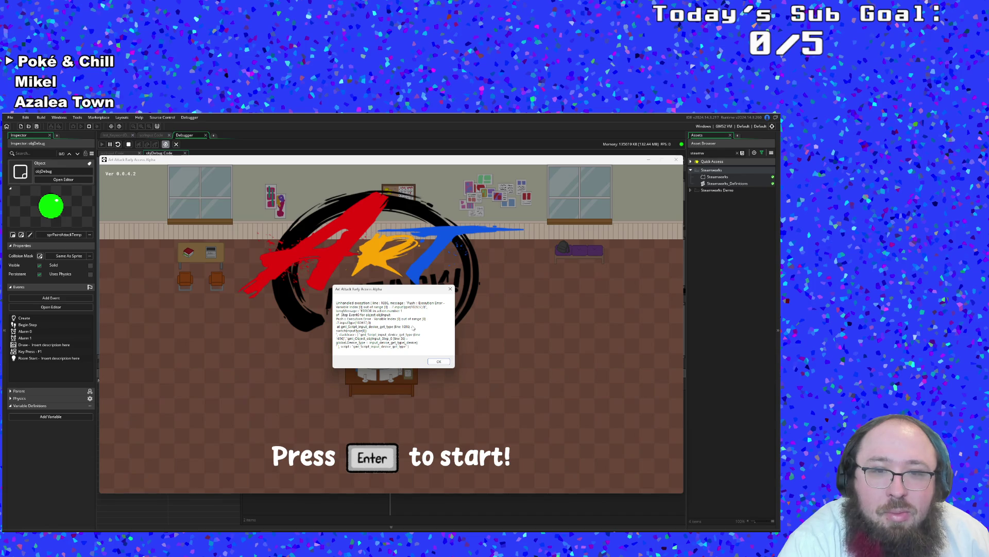
{"action": "left_click", "coordinate": [438, 361]}
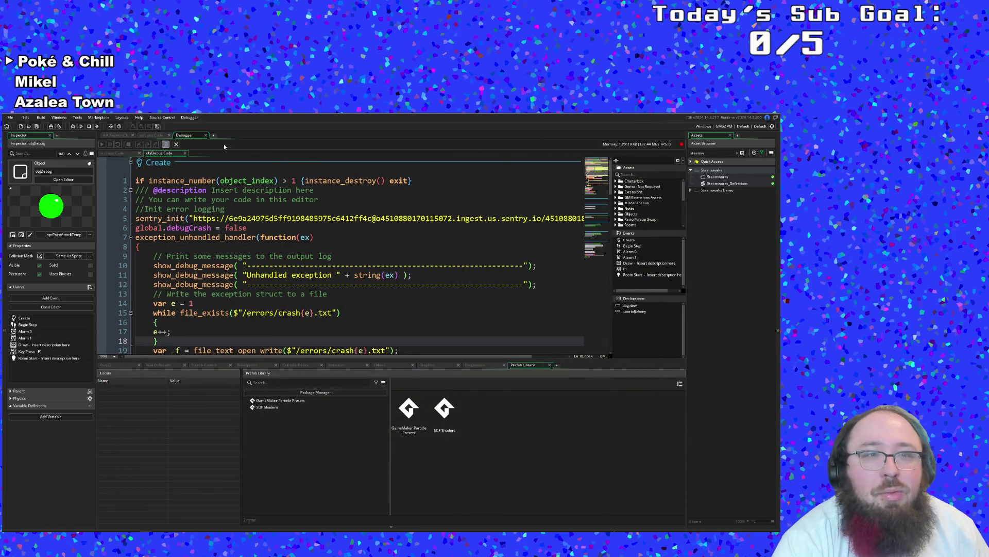
{"action": "left_click", "coordinate": [206, 135]}
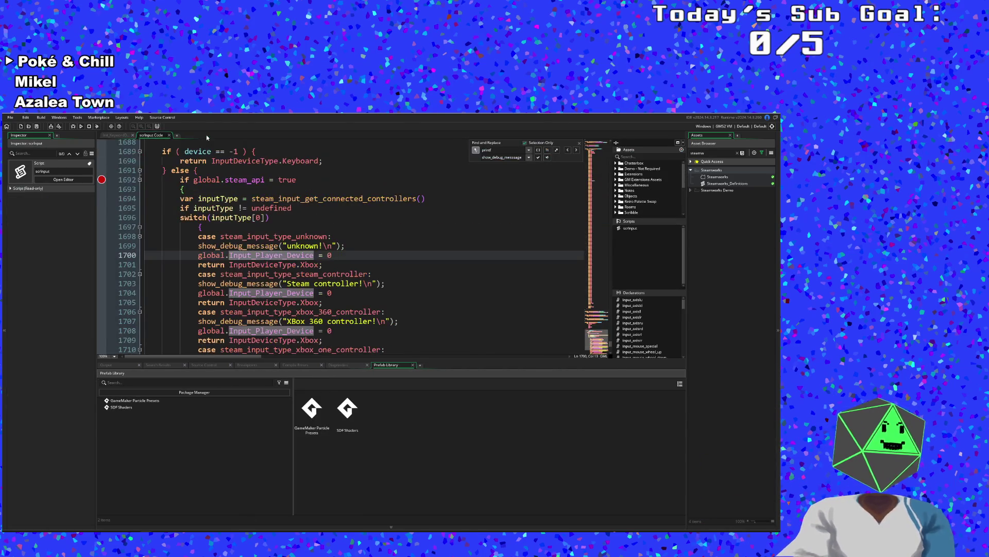
{"action": "scroll", "coordinate": [311, 204], "scroll_direction": "down", "scroll_amount": 4}
{"action": "scroll", "coordinate": [309, 230], "scroll_direction": "up", "scroll_amount": 4}
{"action": "left_click", "coordinate": [301, 245]}
{"action": "scroll", "coordinate": [300, 248], "scroll_direction": "up", "scroll_amount": 4}
{"action": "scroll", "coordinate": [296, 260], "scroll_direction": "down", "scroll_amount": 2}
{"action": "left_click", "coordinate": [295, 265]}
{"action": "left_click_drag", "start_coordinate": [295, 265], "coordinate": [193, 264]}
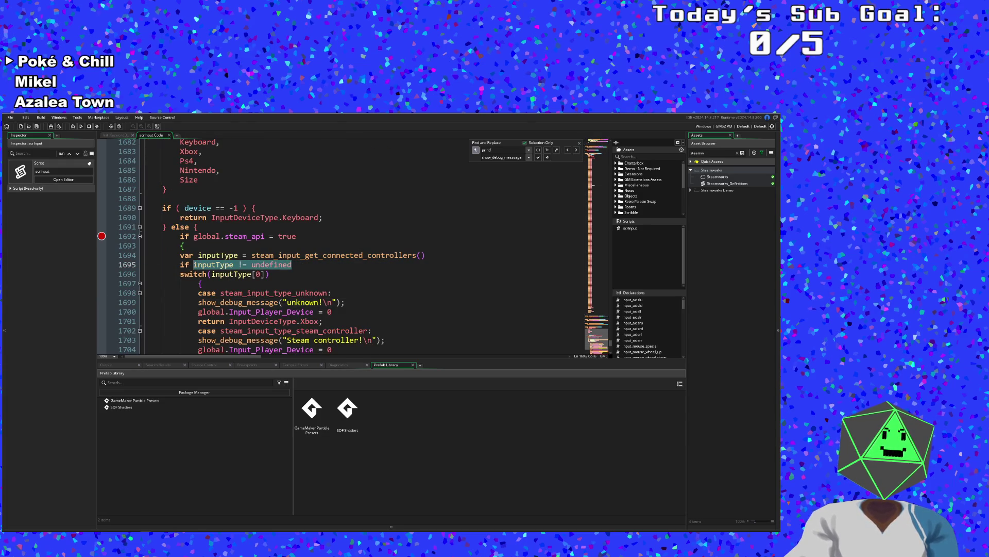
{"action": "left_click", "coordinate": [242, 265]}
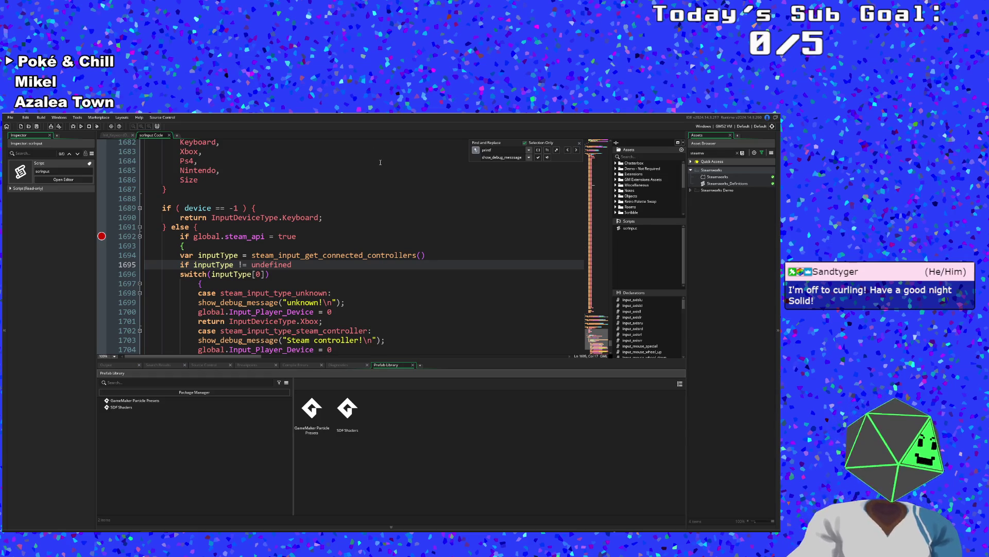
{"action": "left_click", "coordinate": [277, 274]}
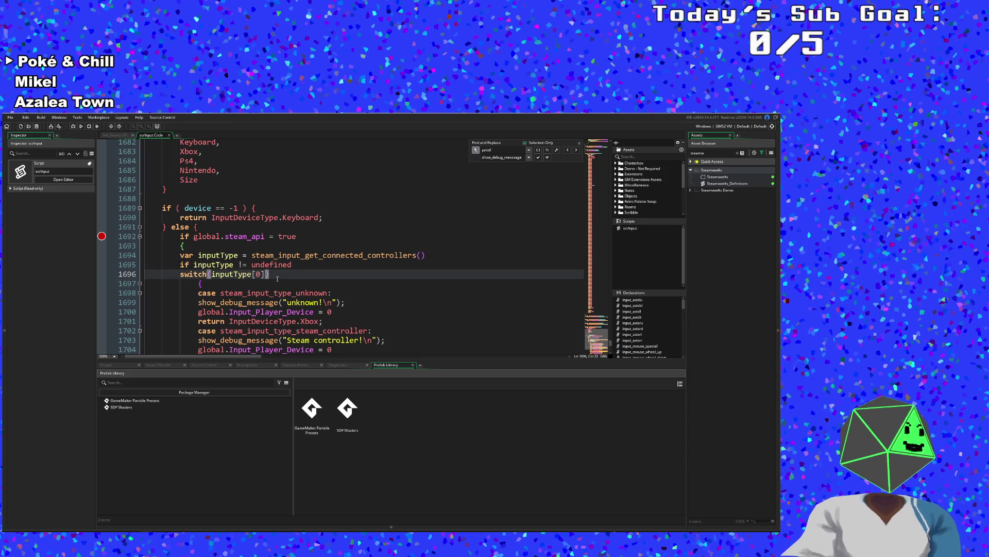
{"action": "double_click", "coordinate": [273, 263]}
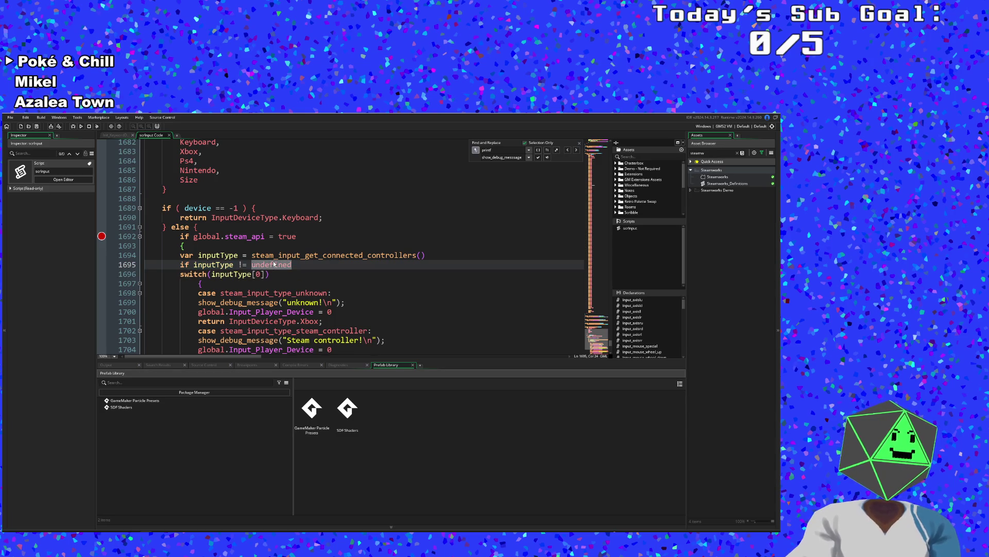
{"action": "left_click", "coordinate": [274, 264]}
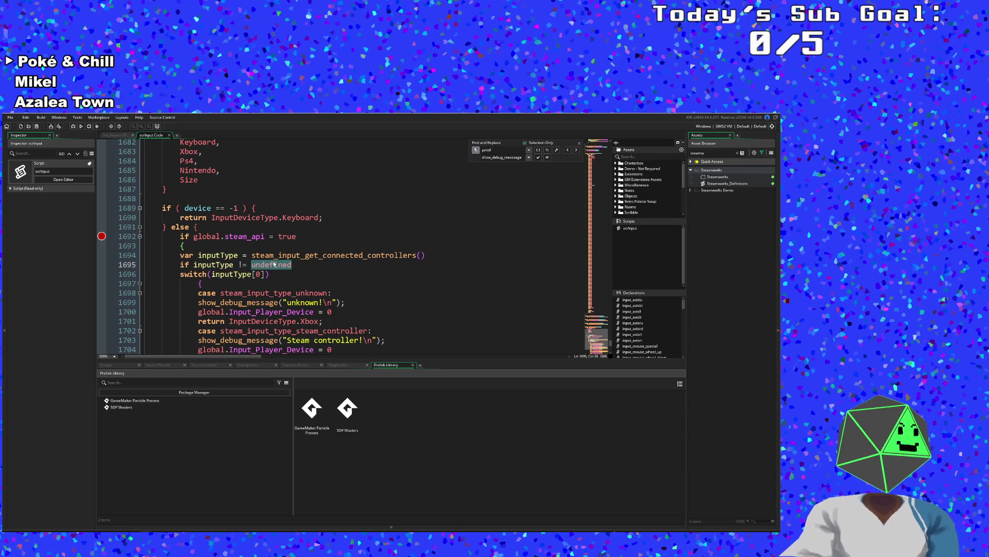
{"action": "double_click", "coordinate": [267, 264]}
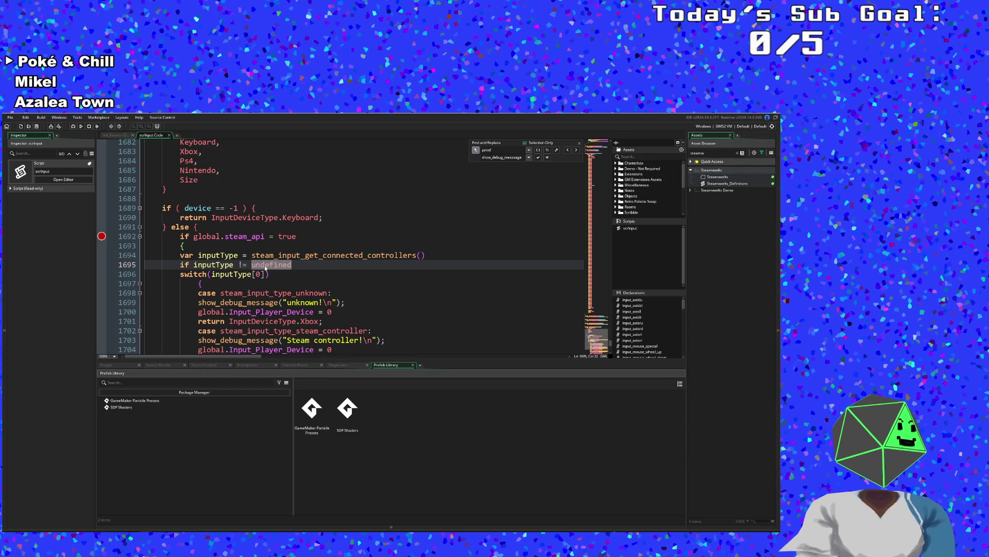
{"action": "left_click", "coordinate": [262, 274]}
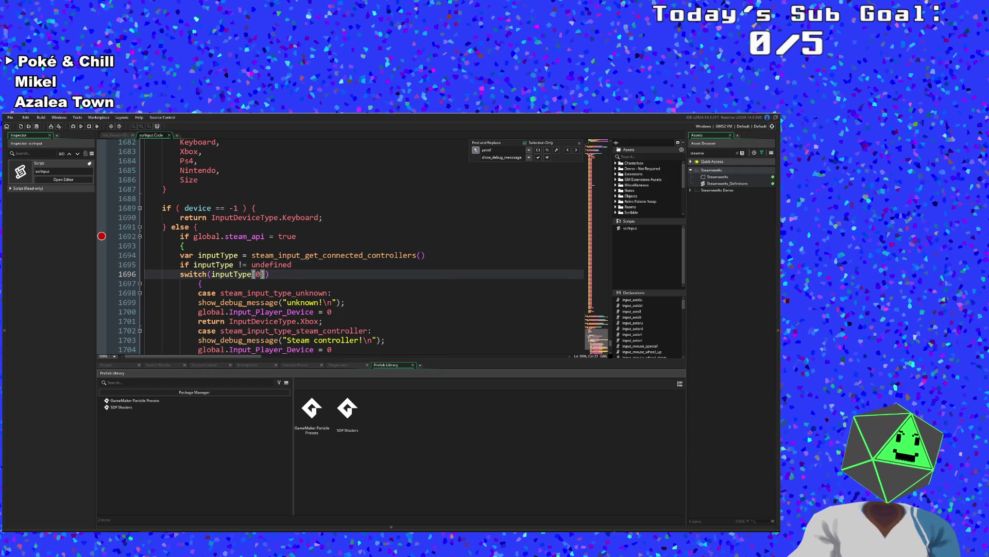
{"action": "left_click", "coordinate": [231, 273]}
{"action": "left_click", "coordinate": [231, 265]}
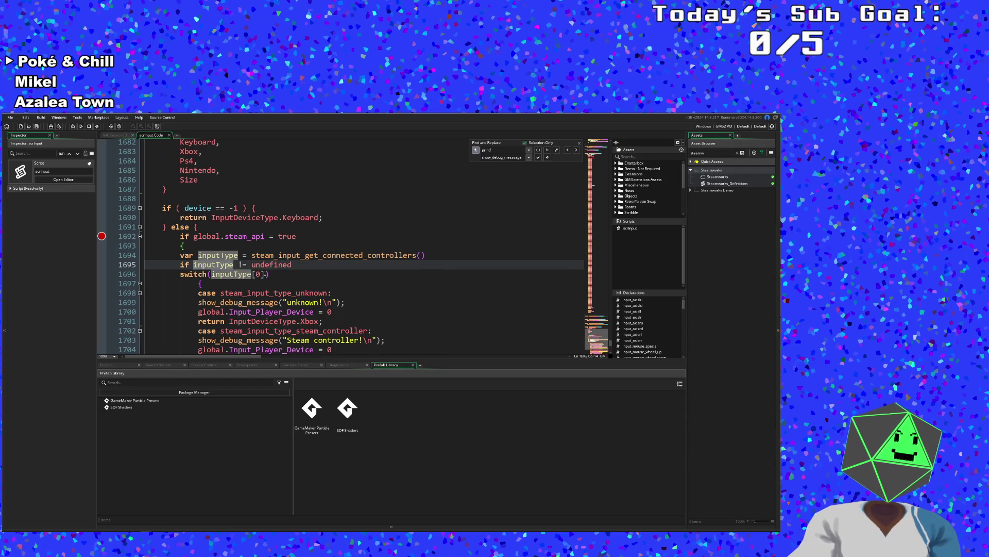
{"action": "left_click", "coordinate": [272, 275]}
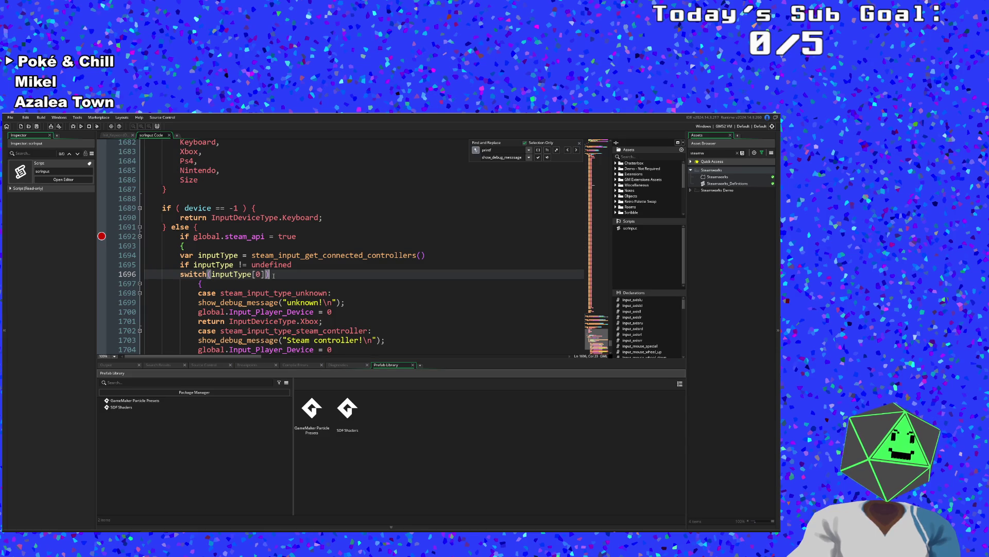
{"action": "scroll", "coordinate": [274, 275], "scroll_direction": "down", "scroll_amount": 2}
{"action": "scroll", "coordinate": [274, 275], "scroll_direction": "up", "scroll_amount": 2}
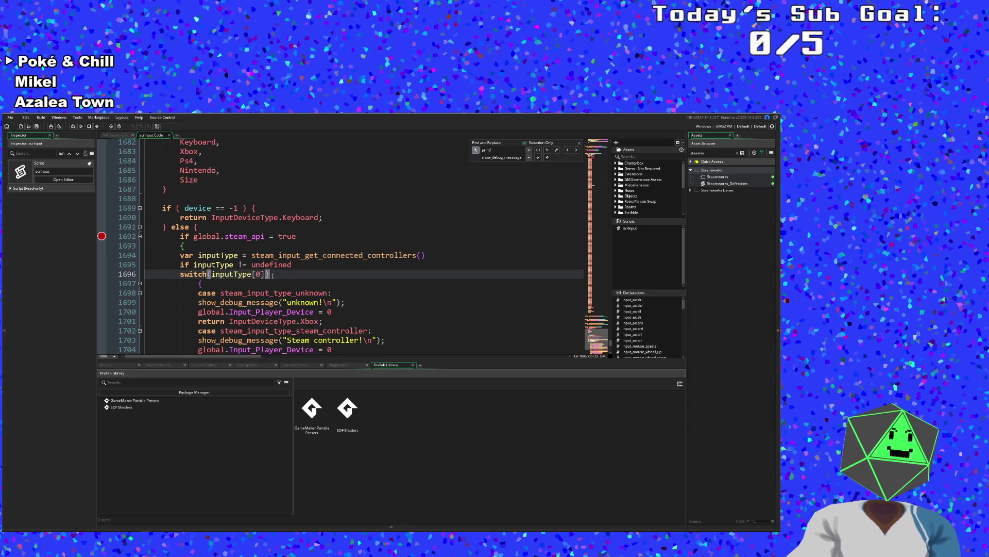
{"action": "left_click", "coordinate": [252, 274]}
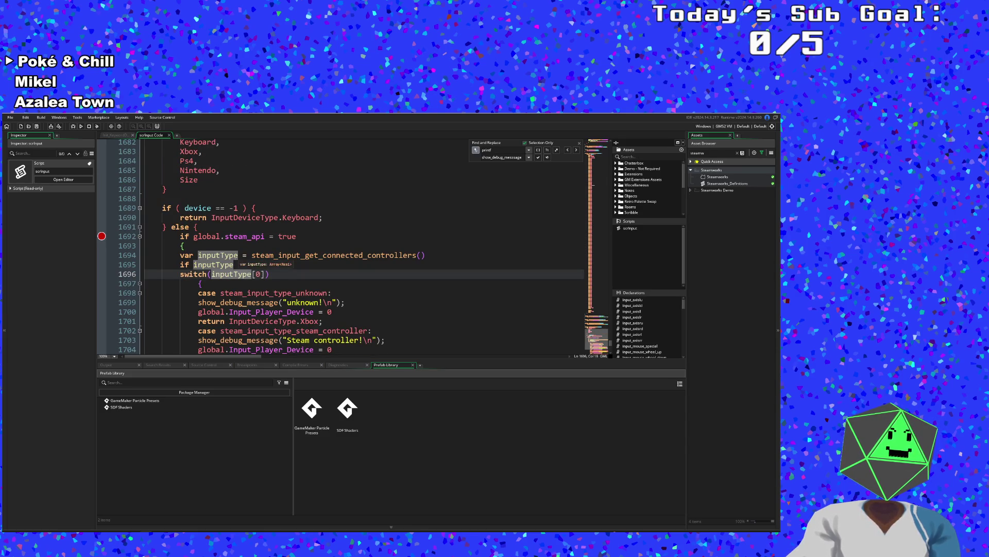
{"action": "left_click", "coordinate": [237, 255]}
{"action": "left_click", "coordinate": [235, 264]}
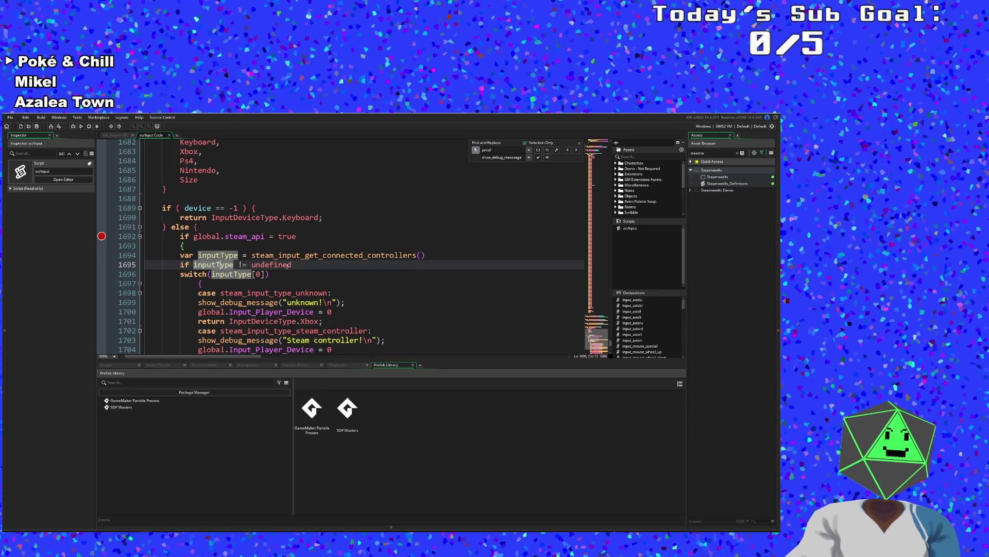
{"action": "left_click", "coordinate": [299, 265]}
{"action": "key", "text": "BackSpace"}
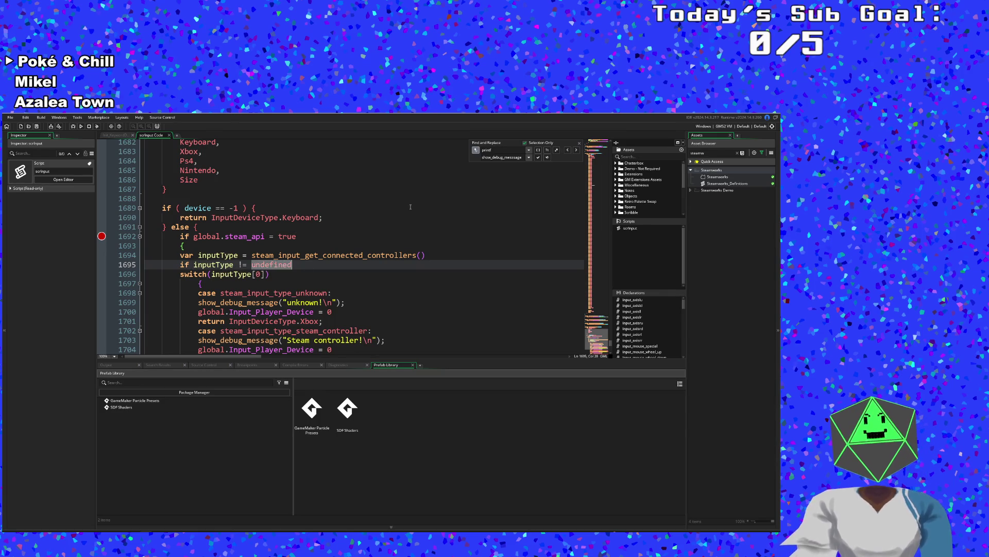
- Append '&& array_length(inputType) > 0' to the line 1695 condition and start a new outdented line
{"action": "type", "text": " && "}
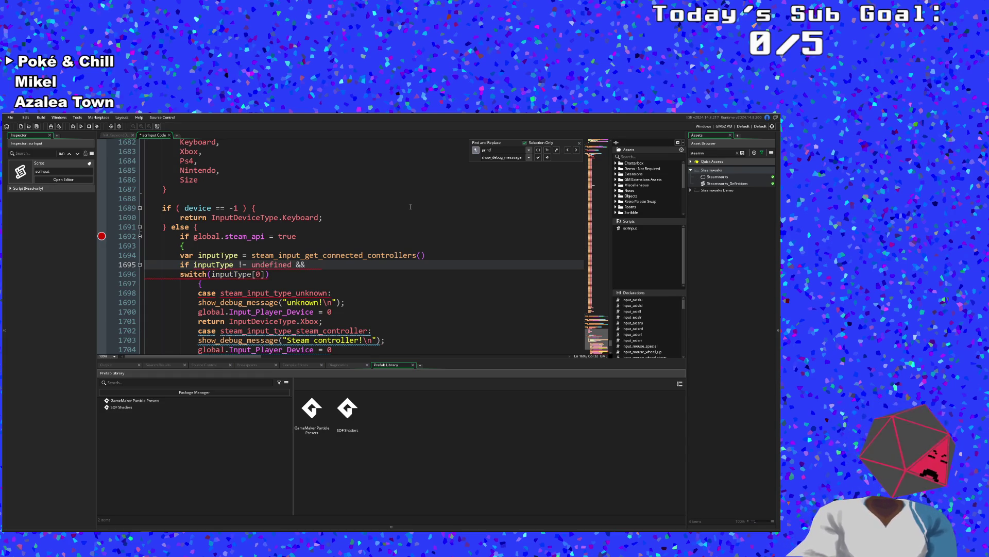
{"action": "type", "text": "array"}
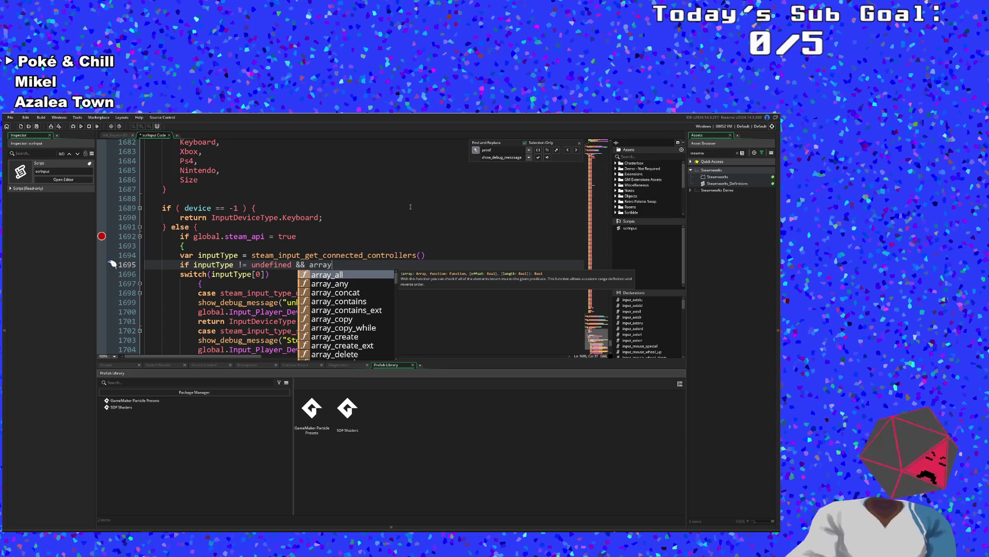
{"action": "type", "text": "_length"}
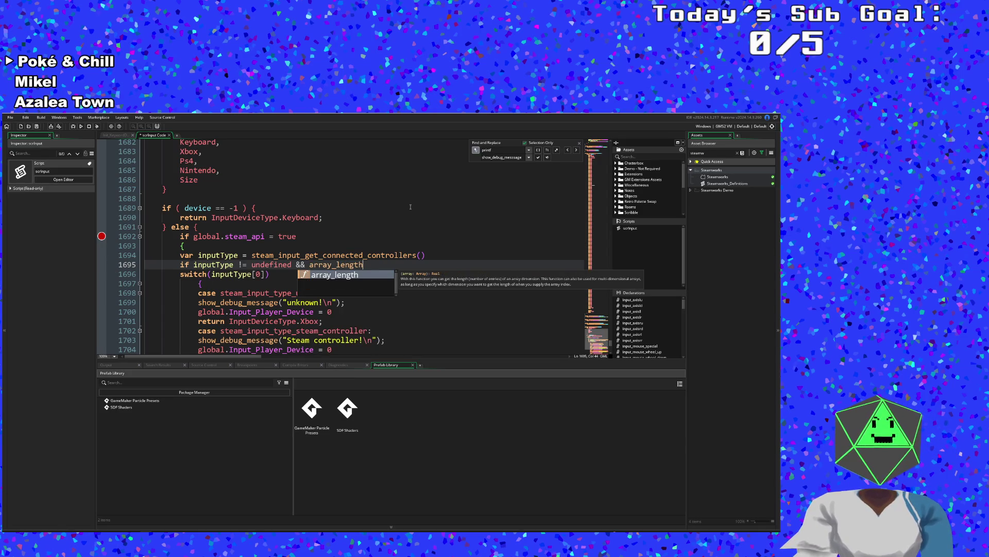
{"action": "type", "text": "(input"}
{"action": "key", "text": "Return"}
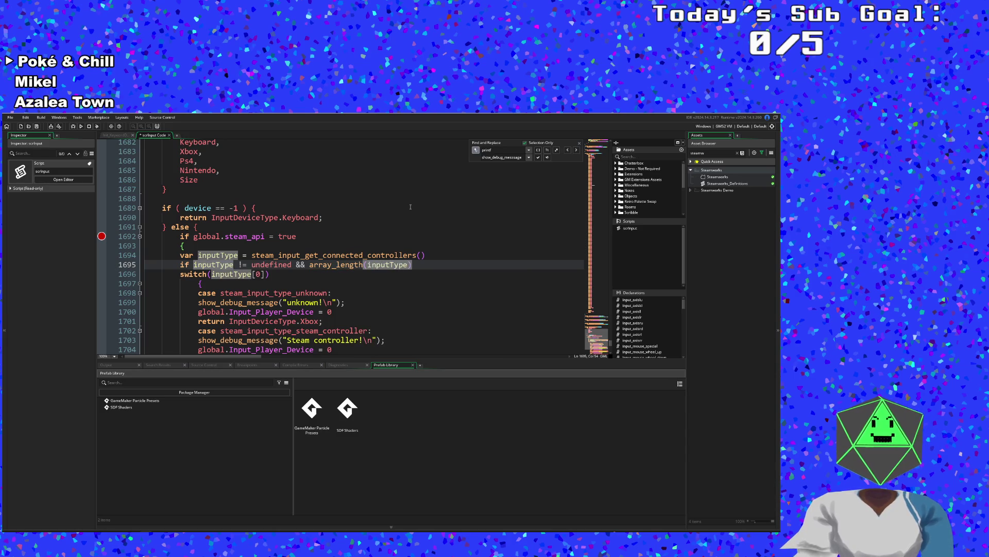
{"action": "type", "text": ") > 0"}
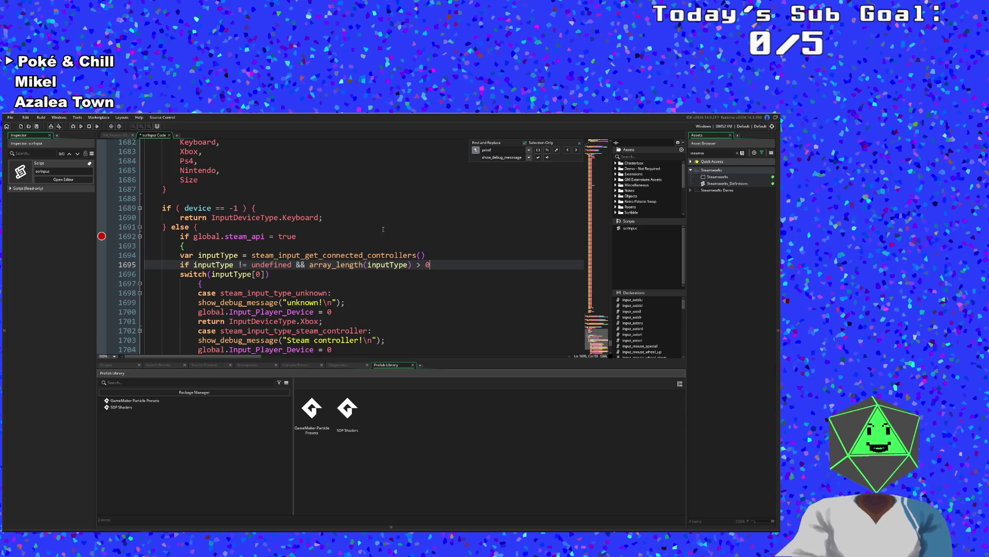
{"action": "scroll", "coordinate": [361, 282], "scroll_direction": "down", "scroll_amount": 2}
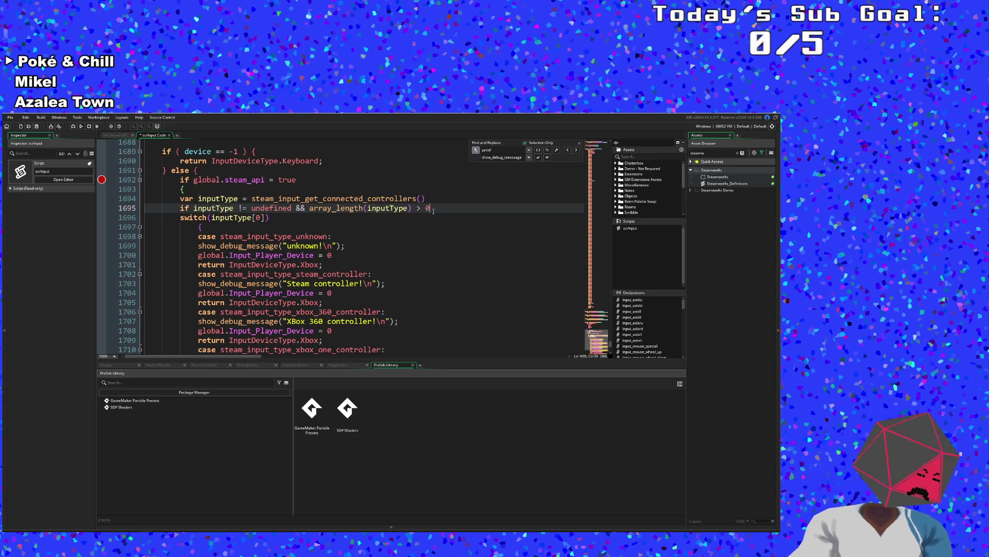
{"action": "key", "text": "Return"}
{"action": "key", "text": "BackSpace"}
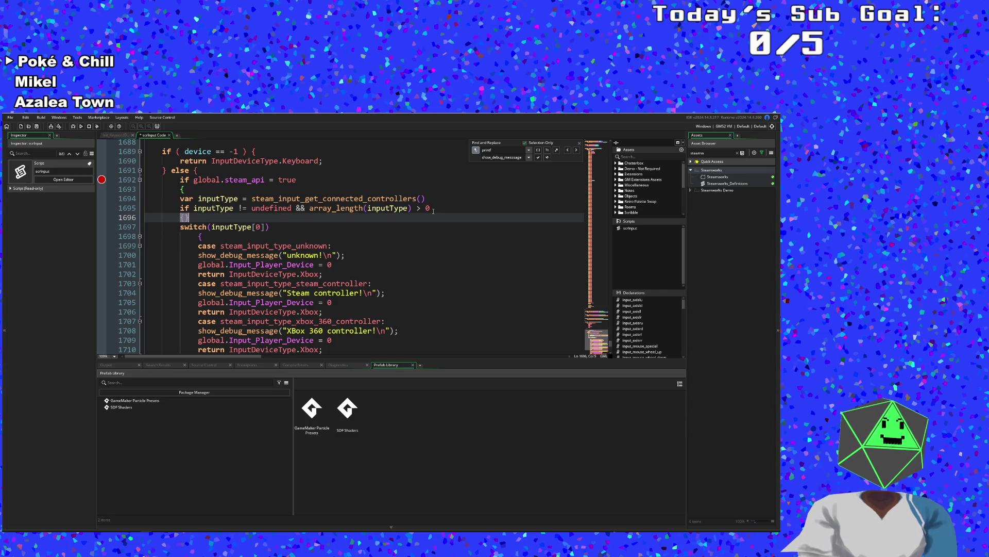
- Add an opening brace under the guarded condition to wrap the switch(inputType[0]) block
{"action": "type", "text": "{"}
{"action": "key", "text": "Down"}
{"action": "key", "text": "Down"}
{"action": "key", "text": "Down"}
{"action": "key", "text": "Down"}
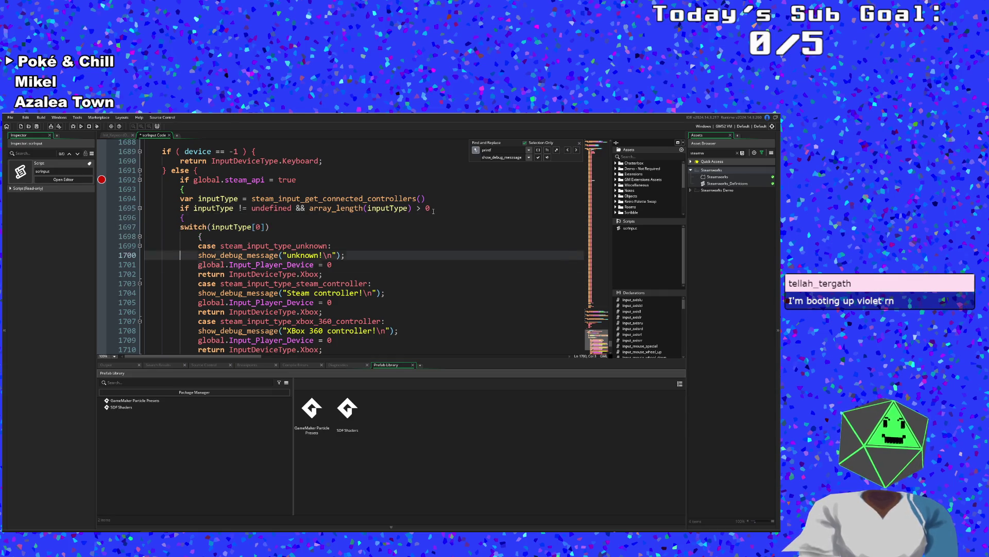
{"action": "key", "text": "Down"}
{"action": "key", "text": "Down"}
{"action": "key", "text": "Down"}
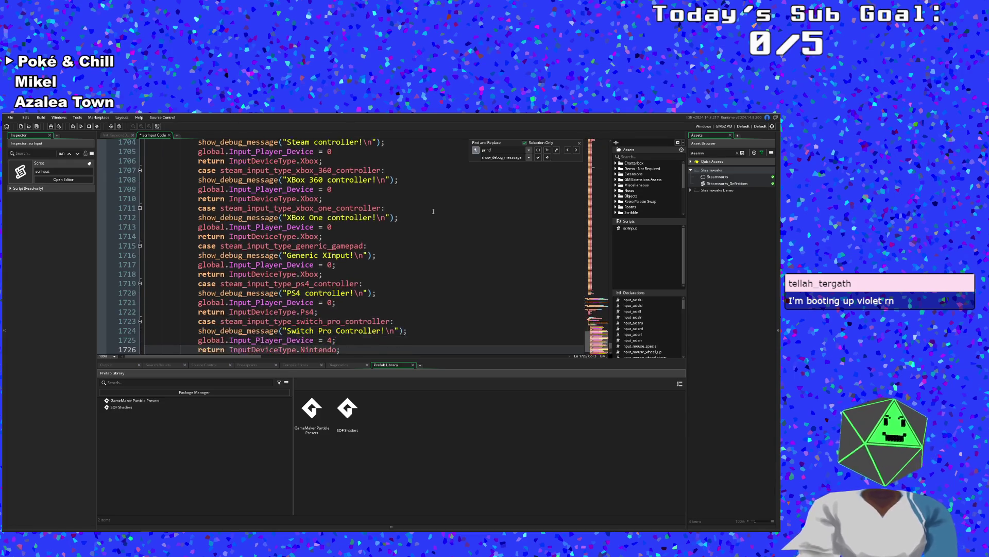
{"action": "key", "text": "Down"}
- Pull the stray closing brace up after the Joy-Con case and add a second brace ending the switch
{"action": "key", "text": "Up"}
{"action": "key", "text": "Up"}
{"action": "key", "text": "Up"}
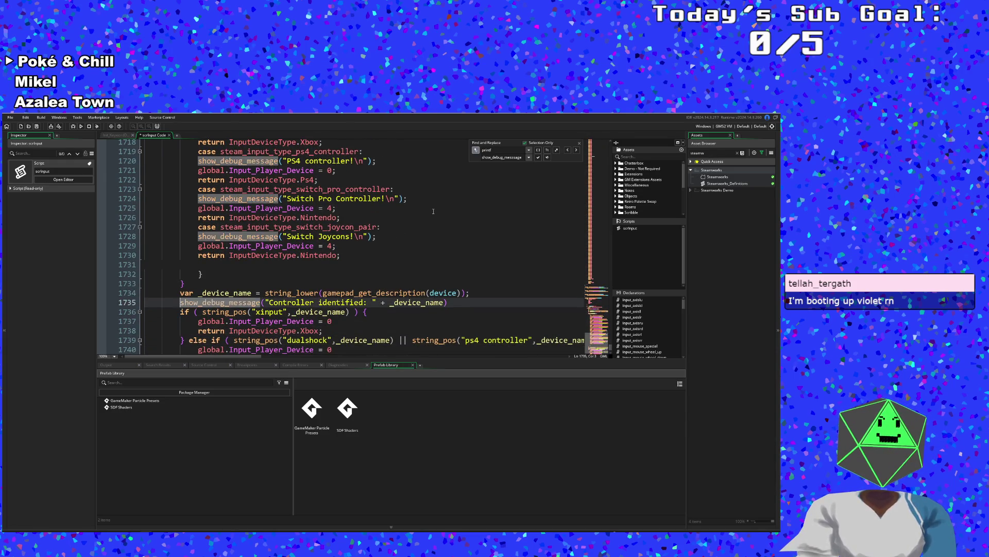
{"action": "key", "text": "BackSpace"}
{"action": "key", "text": "BackSpace"}
{"action": "key", "text": "BackSpace"}
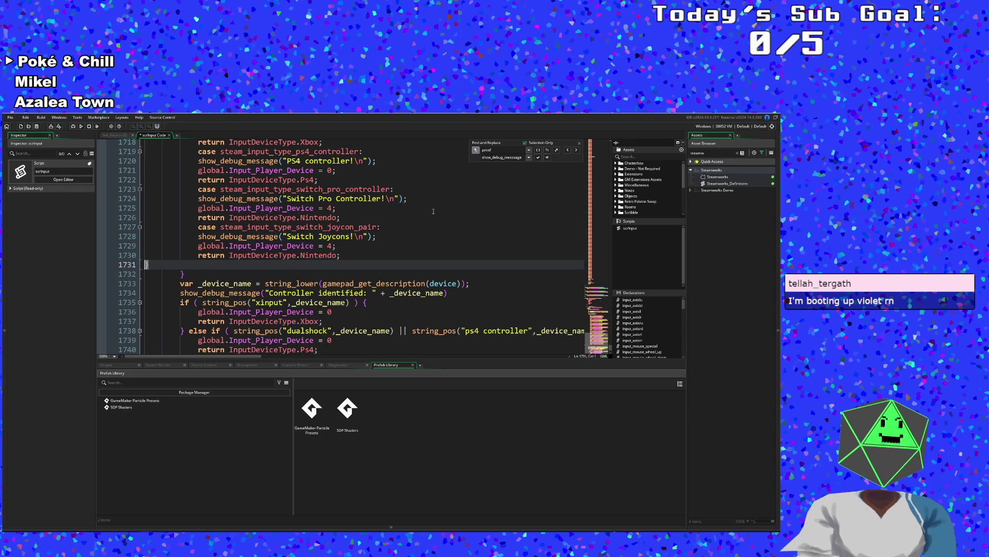
{"action": "key", "text": "Tab"}
{"action": "key", "text": "Tab"}
{"action": "key", "text": "Tab"}
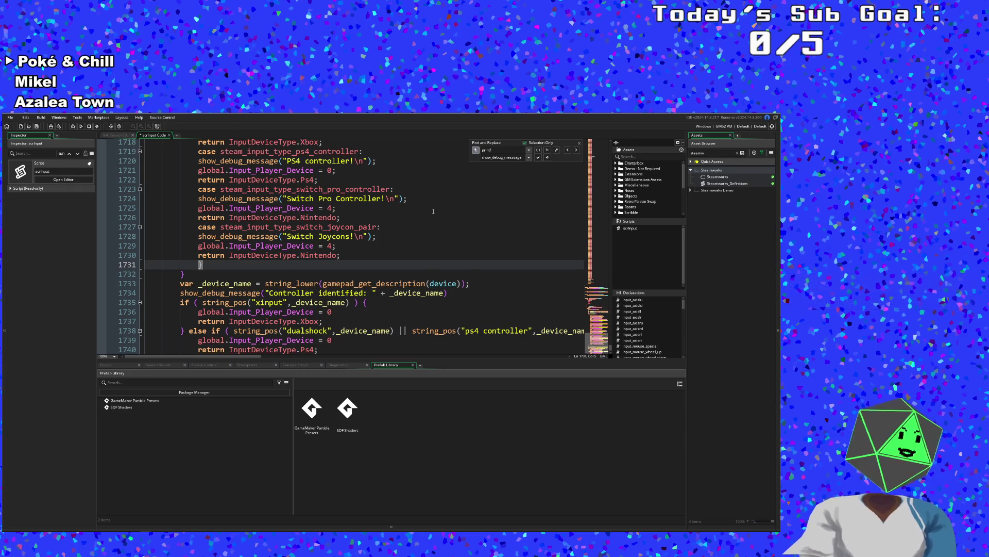
{"action": "key", "text": "Return"}
{"action": "type", "text": "}"}
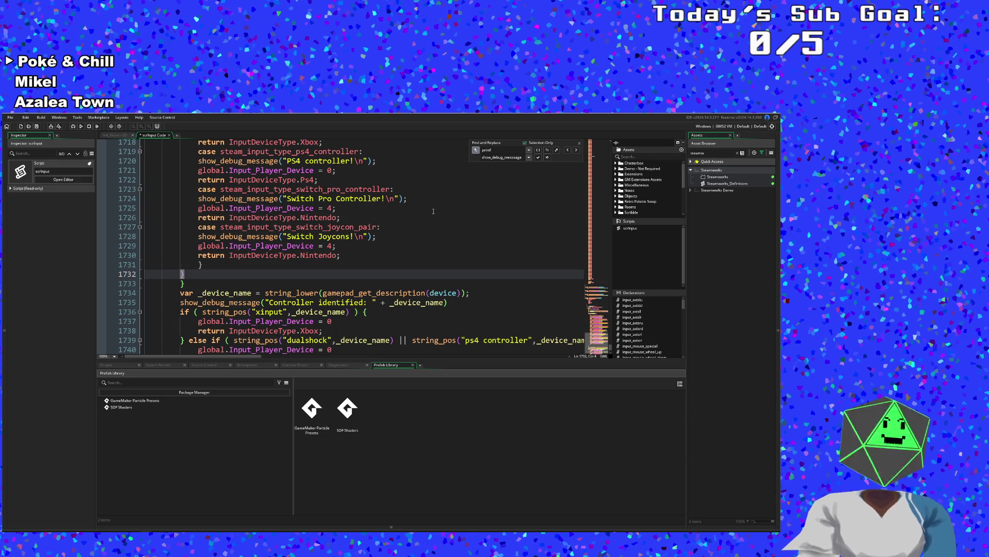
{"action": "key", "text": "Tab"}
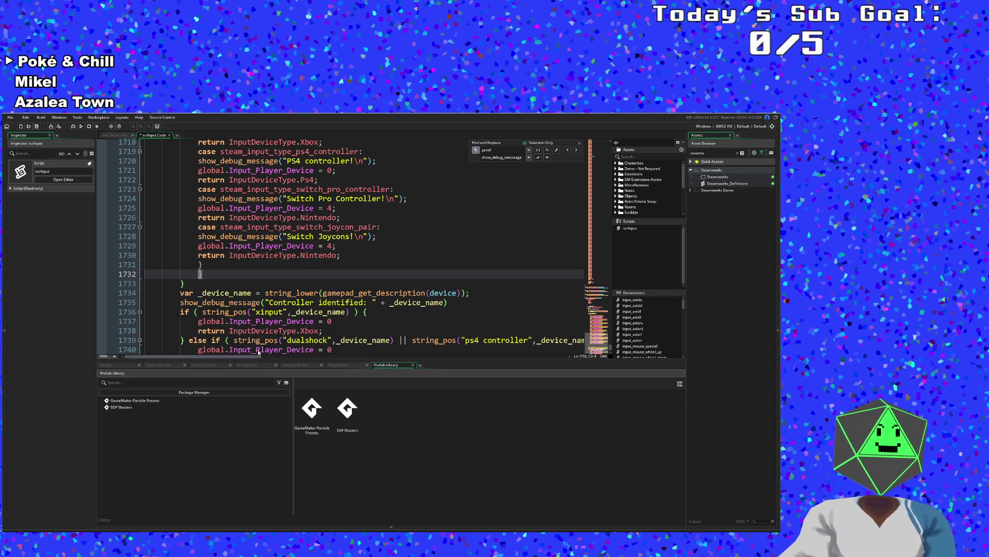
{"action": "scroll", "coordinate": [255, 341], "scroll_direction": "up", "scroll_amount": 10}
{"action": "scroll", "coordinate": [255, 342], "scroll_direction": "down", "scroll_amount": 12}
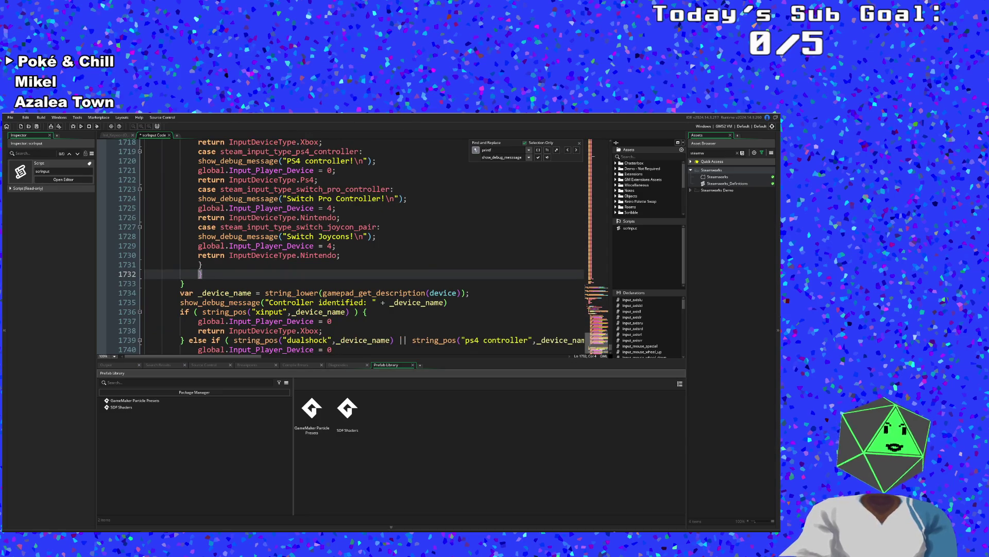
{"action": "key", "text": "BackSpace"}
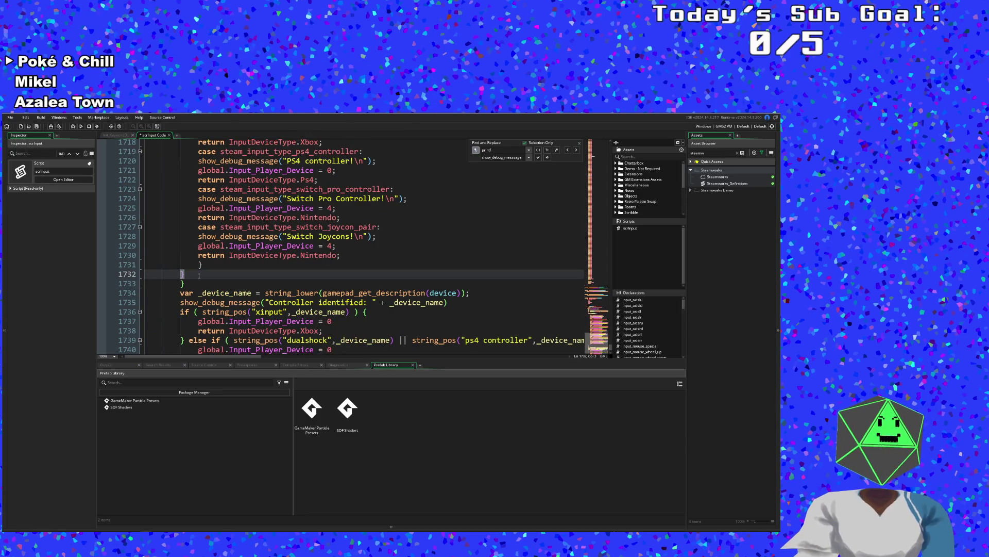
{"action": "scroll", "coordinate": [199, 275], "scroll_direction": "up", "scroll_amount": 10}
{"action": "scroll", "coordinate": [200, 267], "scroll_direction": "down", "scroll_amount": 10}
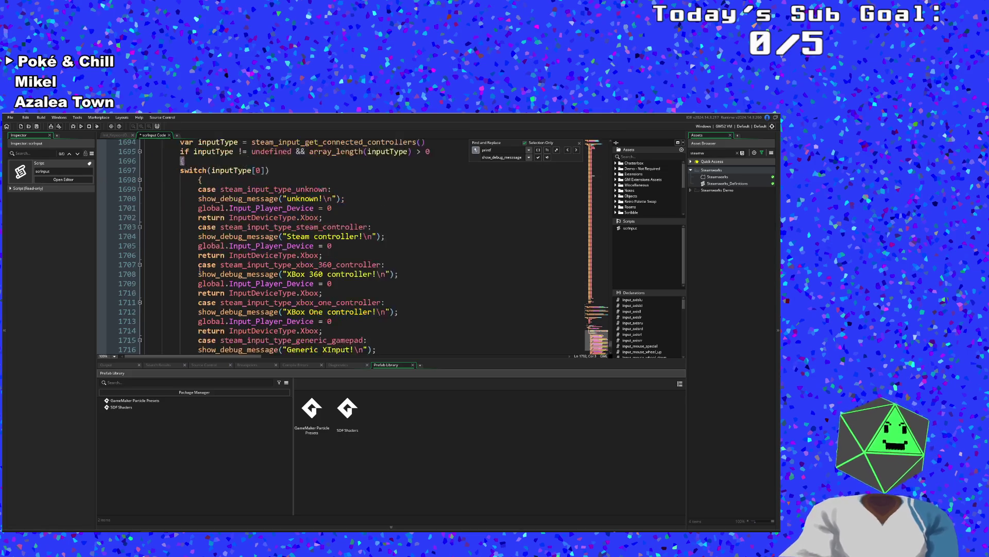
{"action": "scroll", "coordinate": [201, 265], "scroll_direction": "up", "scroll_amount": 6}
{"action": "left_click", "coordinate": [202, 265]}
- Save the project from the File menu
{"action": "scroll", "coordinate": [206, 258], "scroll_direction": "up", "scroll_amount": 4}
{"action": "left_click", "coordinate": [199, 236]}
{"action": "left_click", "coordinate": [10, 116]}
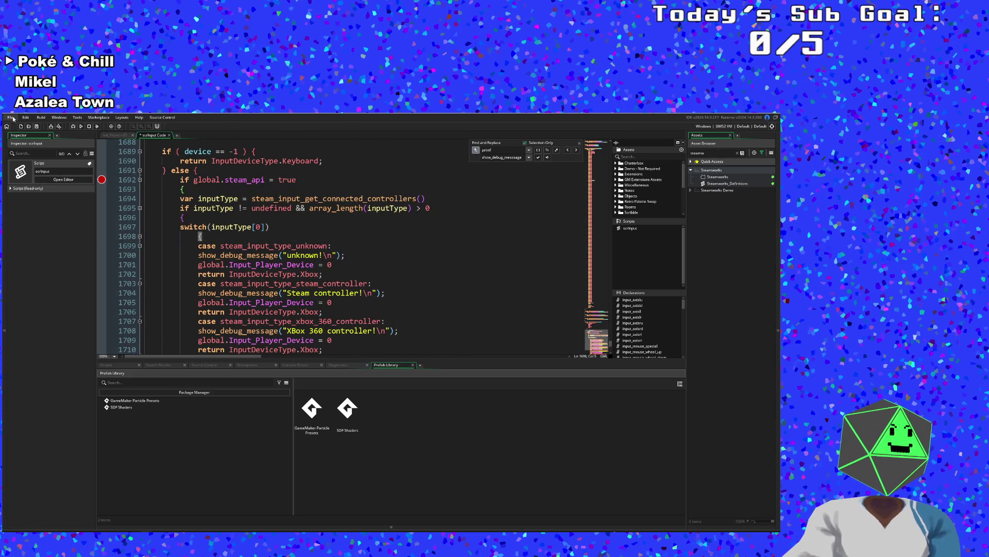
{"action": "left_click", "coordinate": [18, 150]}
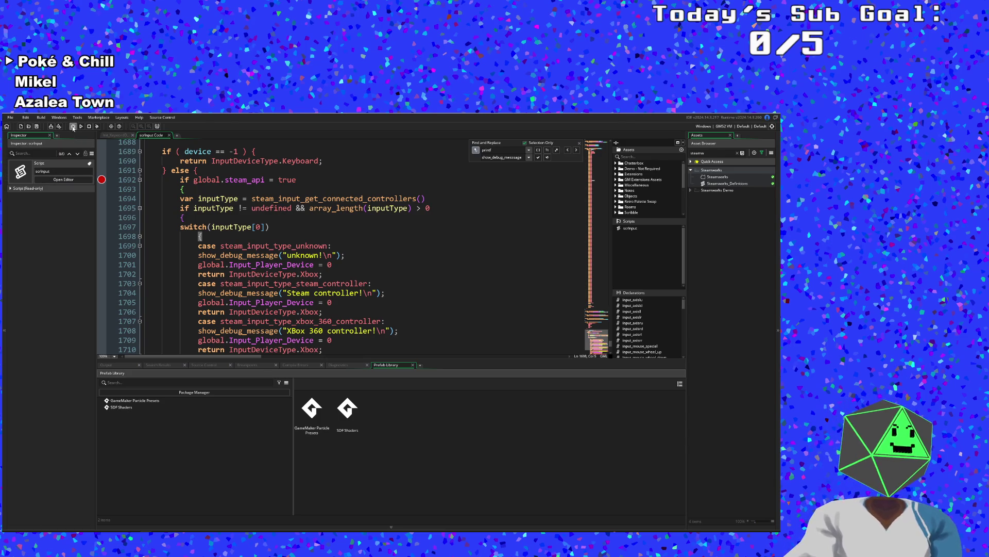
- Launch a debug build, close Prefab Library, start the debug build again, and return to the code
{"action": "left_click", "coordinate": [74, 126]}
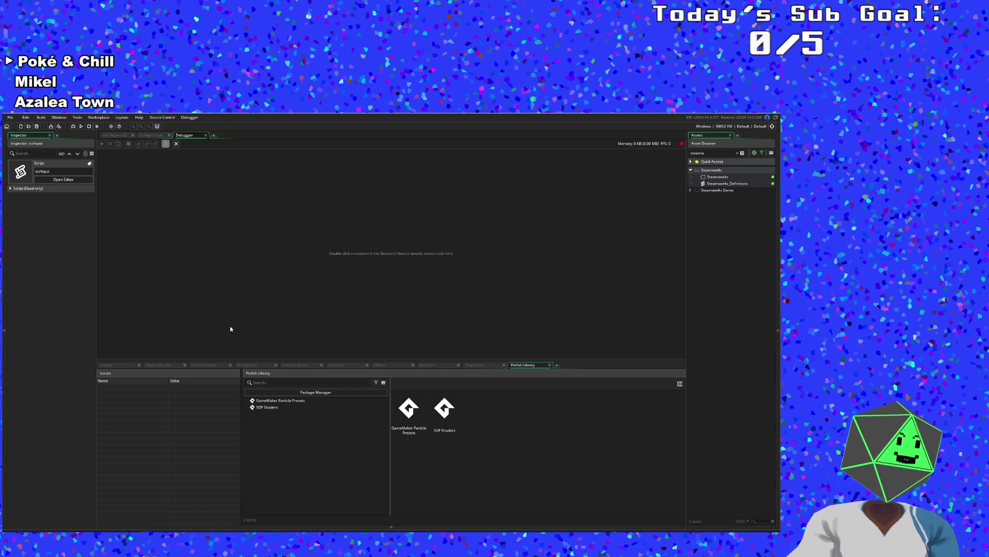
{"action": "left_click", "coordinate": [549, 365]}
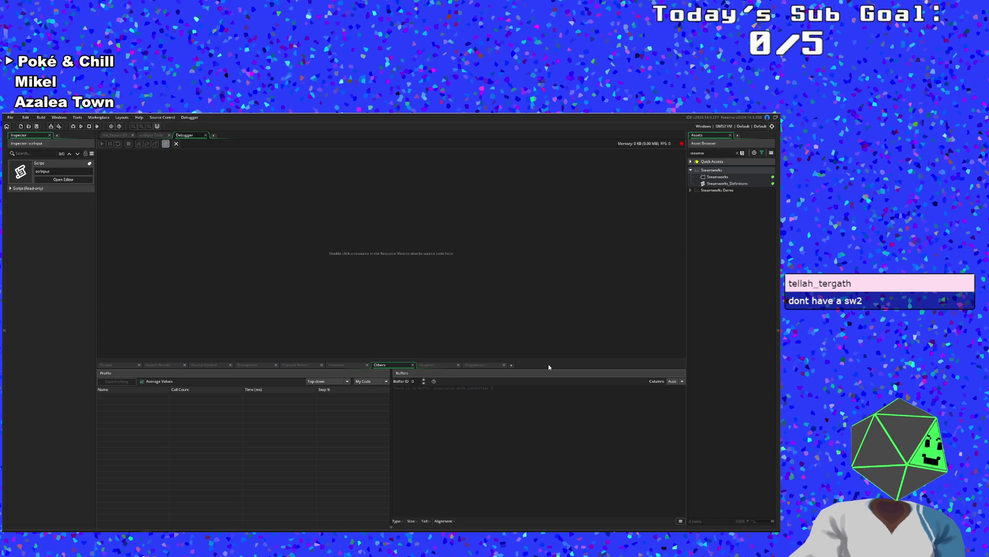
{"action": "left_click", "coordinate": [11, 117]}
{"action": "left_click", "coordinate": [61, 133]}
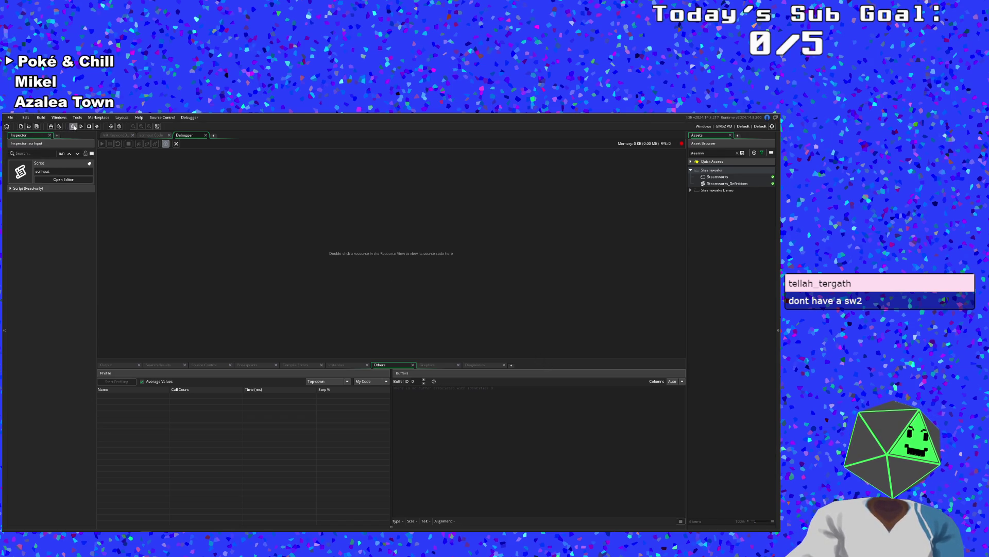
{"action": "left_click", "coordinate": [73, 126]}
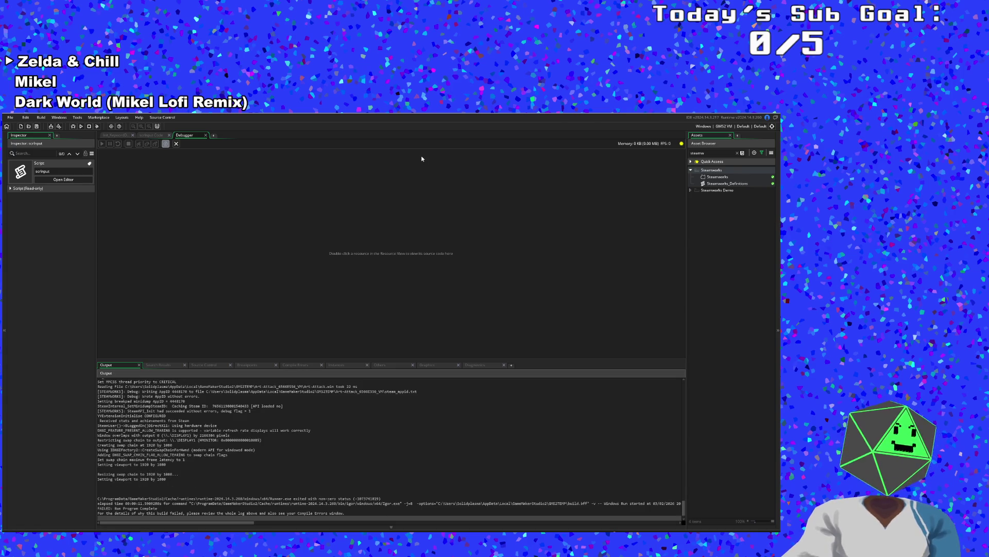
{"action": "left_click", "coordinate": [205, 135]}
- Start a fresh debug run that pauses at the scrInput Steam API check breakpoint, then step once
{"action": "left_click", "coordinate": [211, 226]}
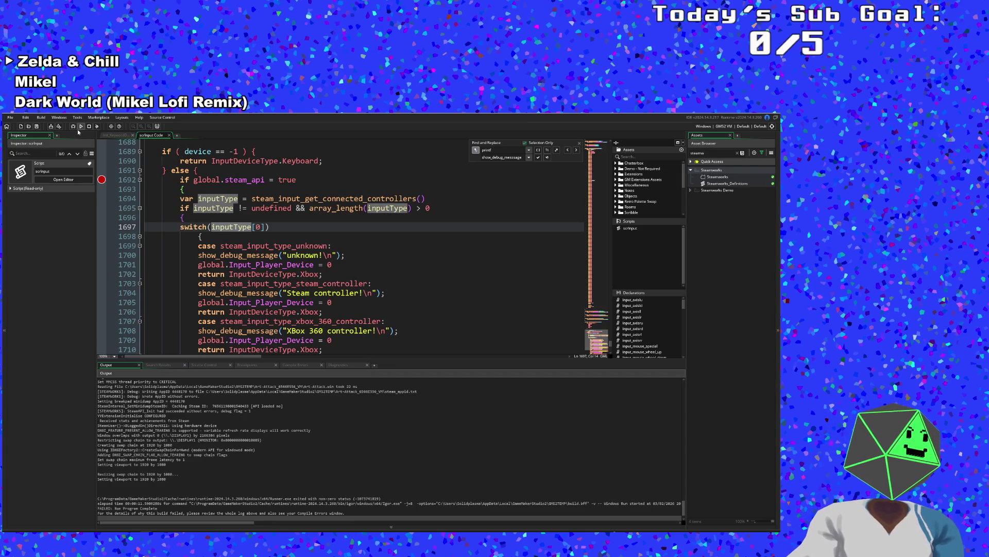
{"action": "left_click", "coordinate": [80, 127]}
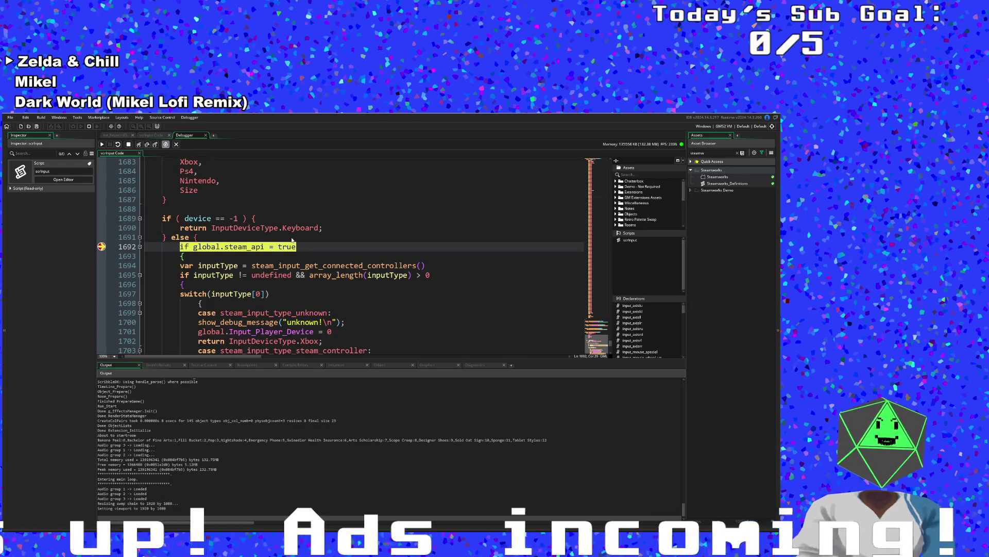
{"action": "left_click", "coordinate": [139, 145]}
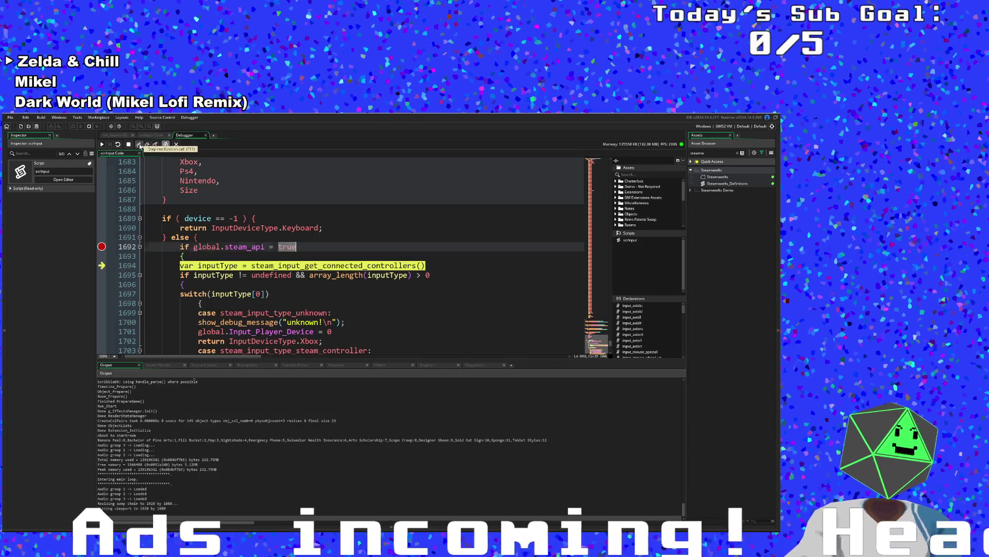
- Step on past the Steam Input switch toward the device-name lookup
{"action": "left_click", "coordinate": [139, 145]}
{"action": "left_click", "coordinate": [139, 145]}
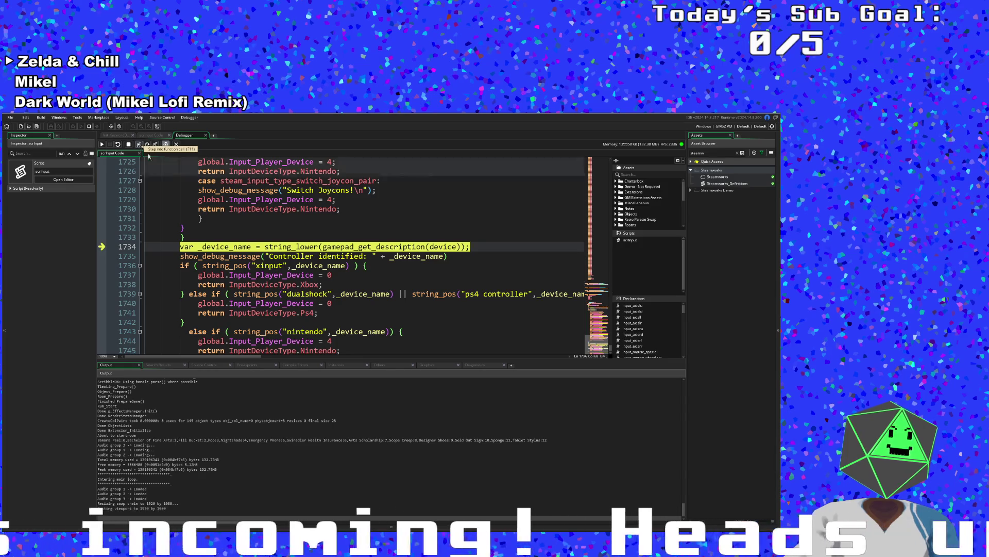
{"action": "scroll", "coordinate": [308, 248], "scroll_direction": "up", "scroll_amount": 10}
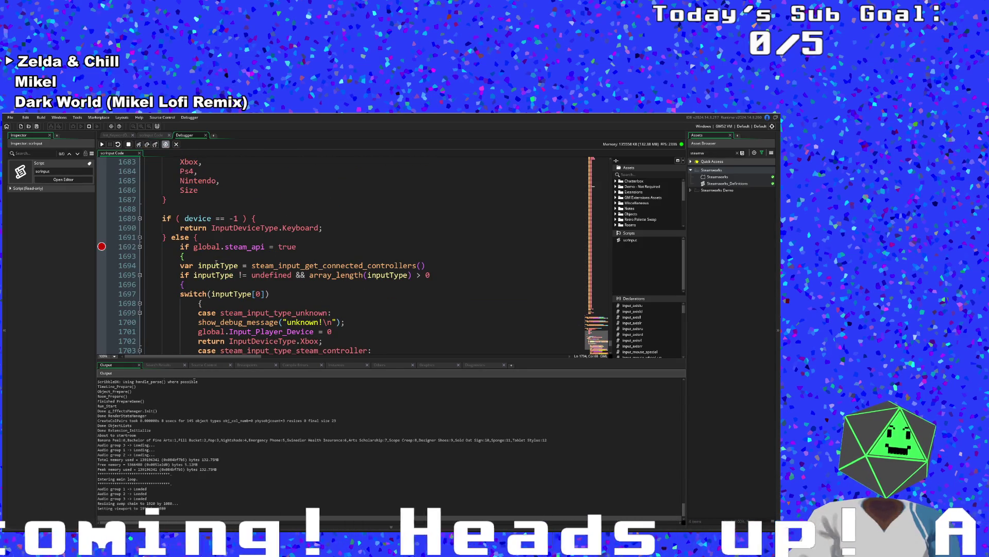
{"action": "left_click", "coordinate": [335, 365]}
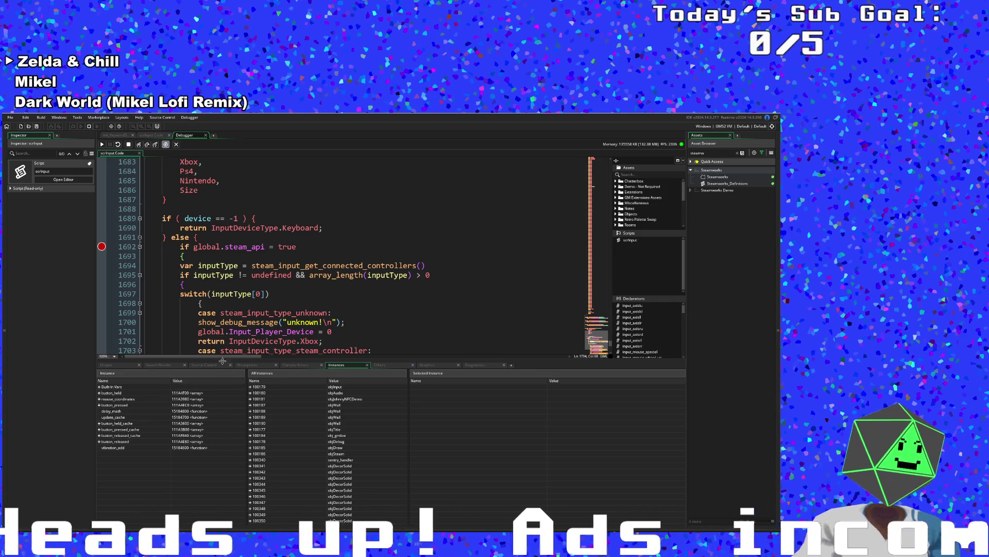
{"action": "left_click", "coordinate": [150, 365]}
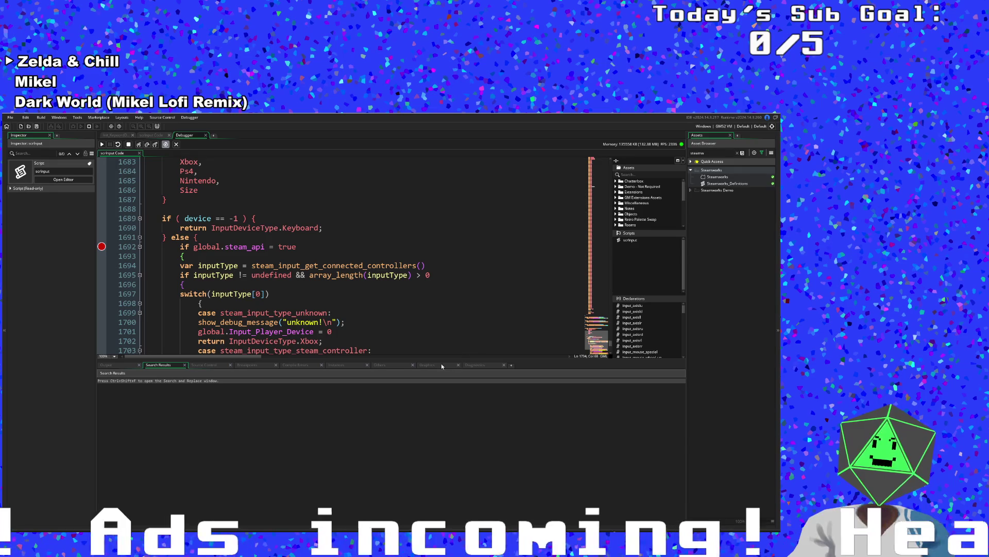
- Open the debugger's Locals window and dock it across the bottom panel
{"action": "left_click", "coordinate": [186, 117]}
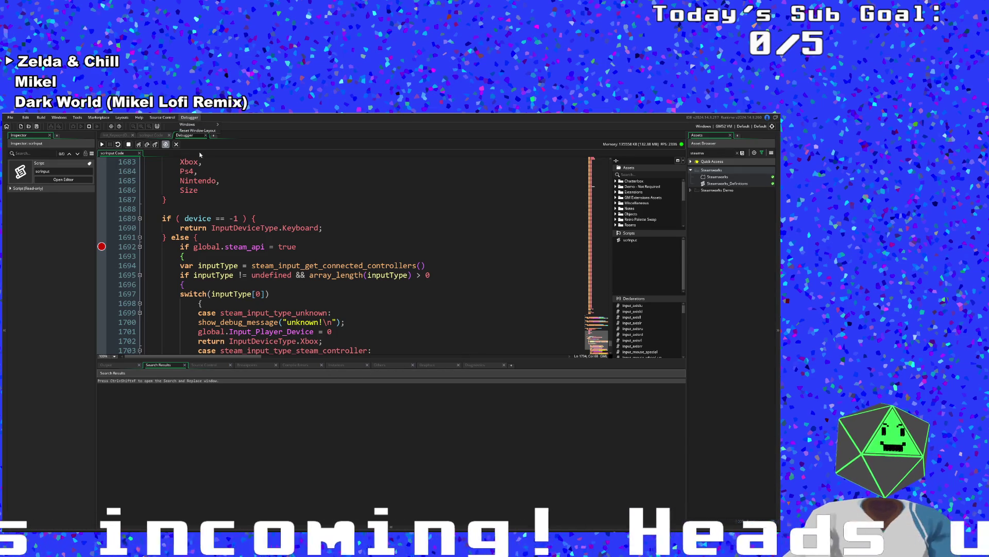
{"action": "mouse_move", "coordinate": [198, 124]}
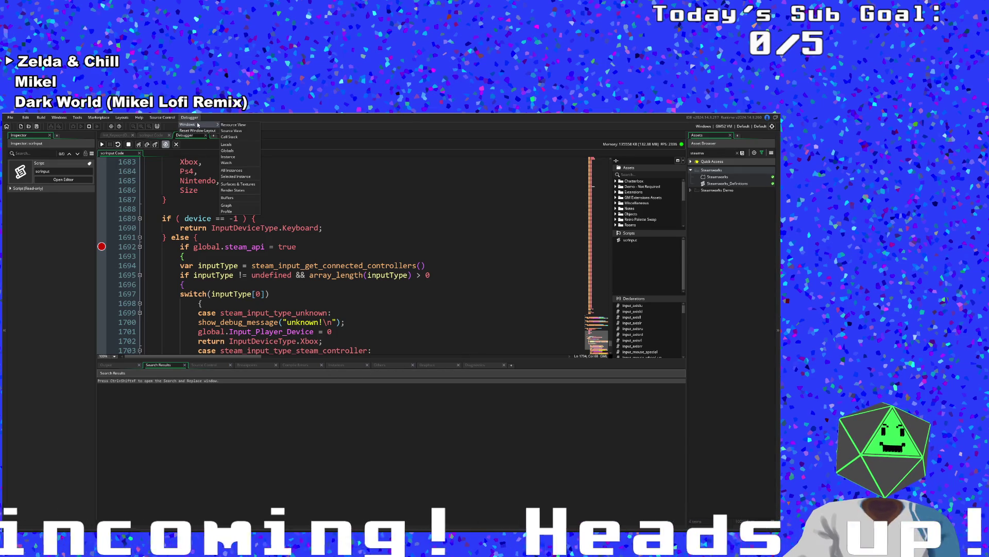
{"action": "left_click", "coordinate": [237, 145]}
{"action": "mouse_move", "coordinate": [330, 285]}
{"action": "left_mouse_down"}
{"action": "mouse_move", "coordinate": [280, 358]}
{"action": "mouse_move", "coordinate": [229, 388]}
{"action": "mouse_move", "coordinate": [209, 364]}
{"action": "mouse_move", "coordinate": [201, 381]}
{"action": "mouse_move", "coordinate": [180, 377]}
{"action": "left_mouse_up"}
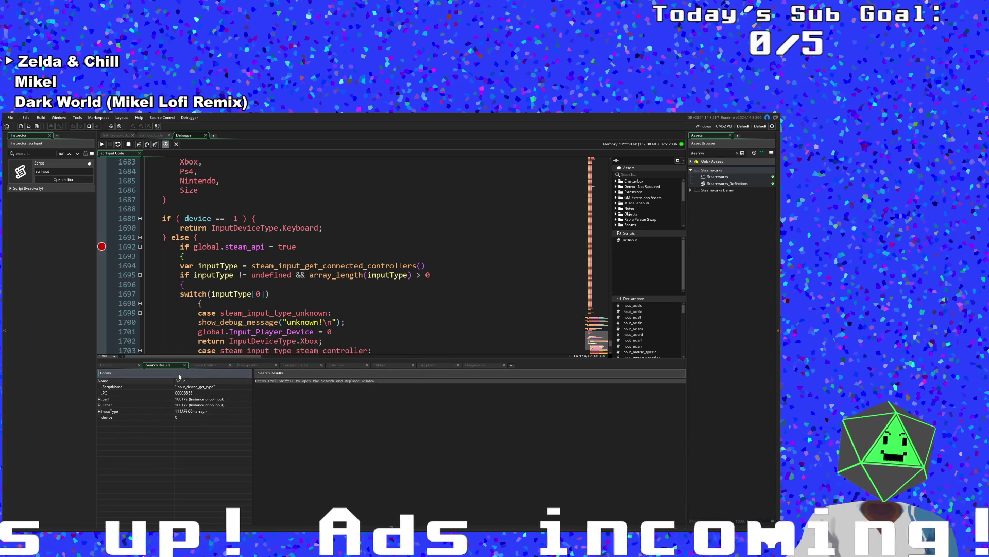
{"action": "left_click", "coordinate": [192, 365]}
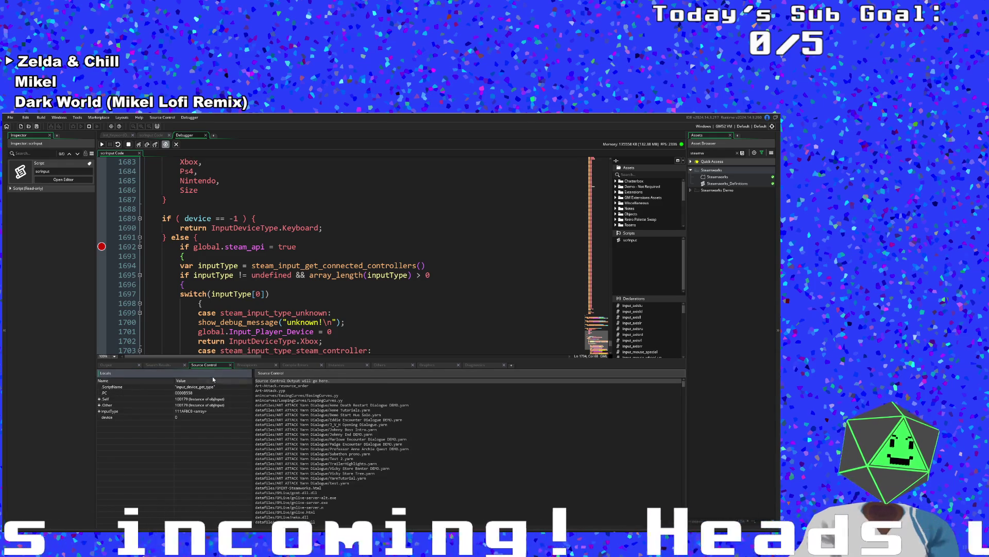
{"action": "mouse_move", "coordinate": [215, 379]}
{"action": "left_mouse_down"}
{"action": "mouse_move", "coordinate": [580, 361]}
{"action": "mouse_move", "coordinate": [534, 367]}
{"action": "left_mouse_up"}
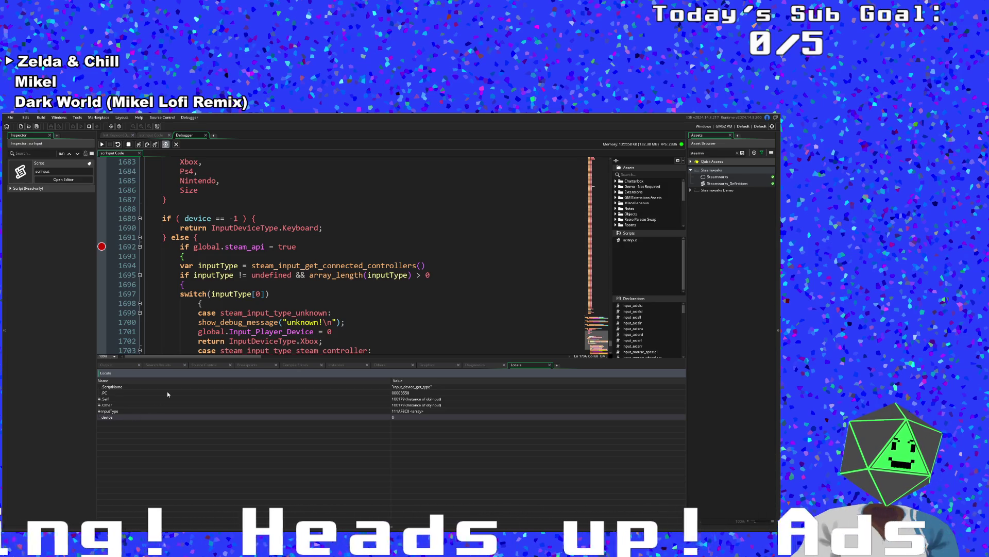
{"action": "left_click", "coordinate": [252, 321]}
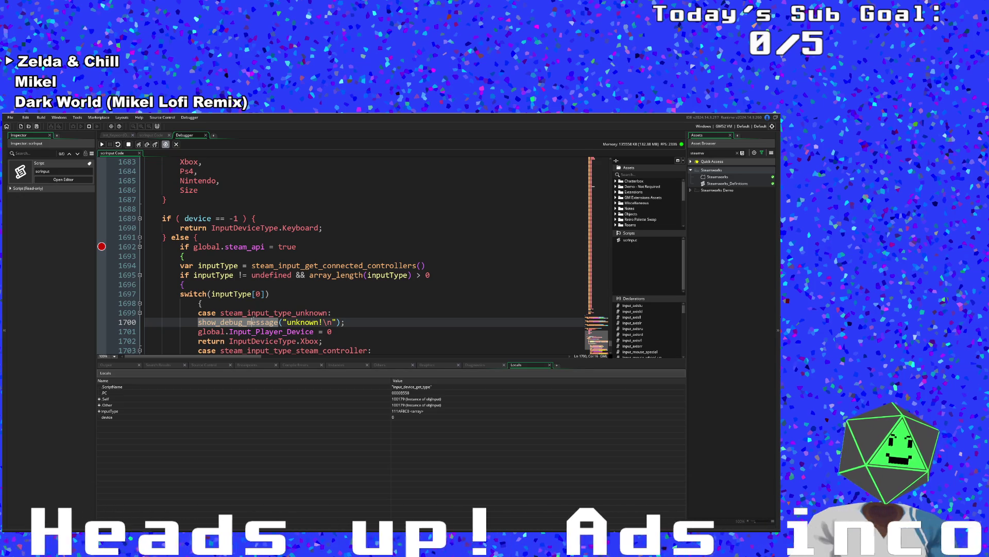
- Resume the game and return to the scrInput code paused at the breakpoint
{"action": "scroll", "coordinate": [253, 320], "scroll_direction": "down", "scroll_amount": 2}
{"action": "left_click", "coordinate": [102, 144]}
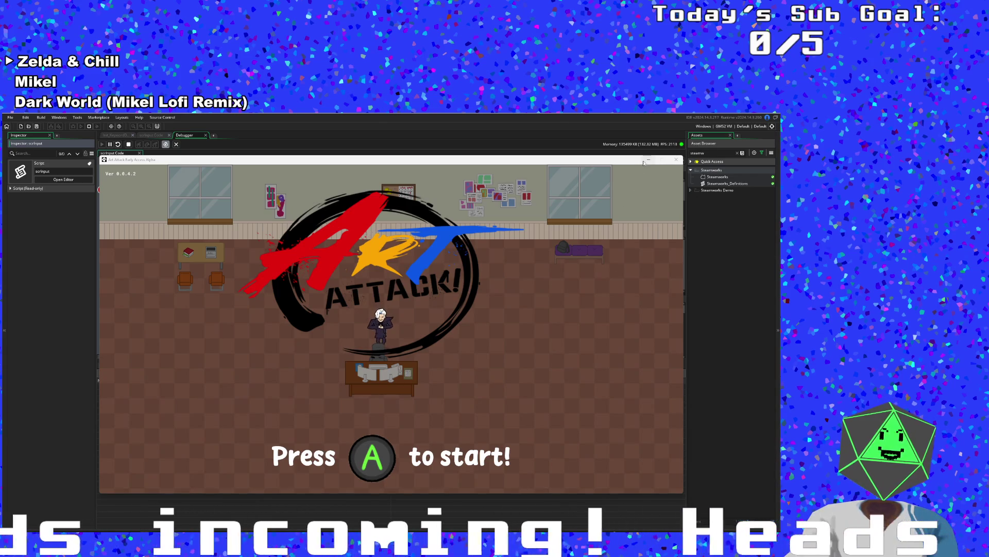
{"action": "left_click", "coordinate": [464, 278]}
{"action": "scroll", "coordinate": [464, 277], "scroll_direction": "down", "scroll_amount": 15}
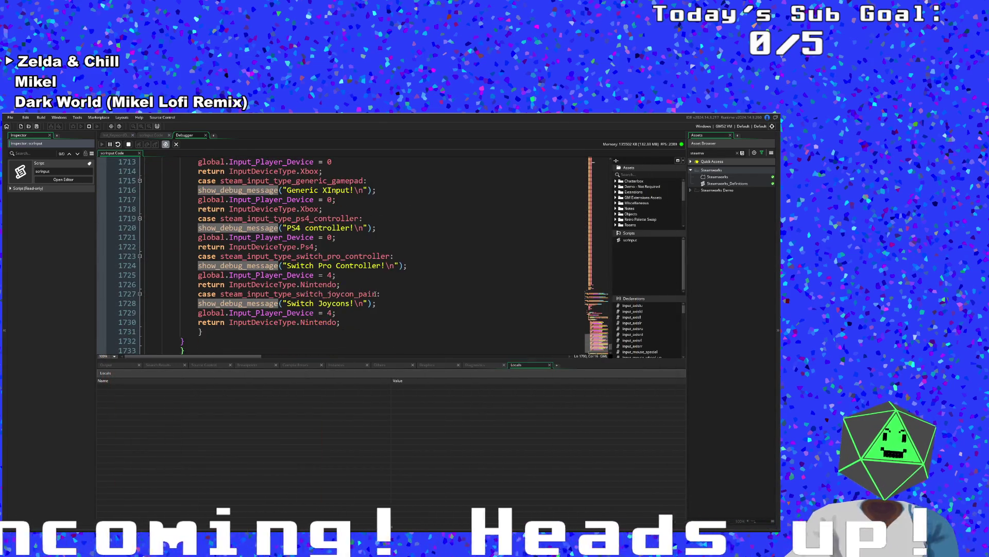
{"action": "scroll", "coordinate": [375, 292], "scroll_direction": "up", "scroll_amount": 12}
{"action": "scroll", "coordinate": [376, 291], "scroll_direction": "up", "scroll_amount": 4}
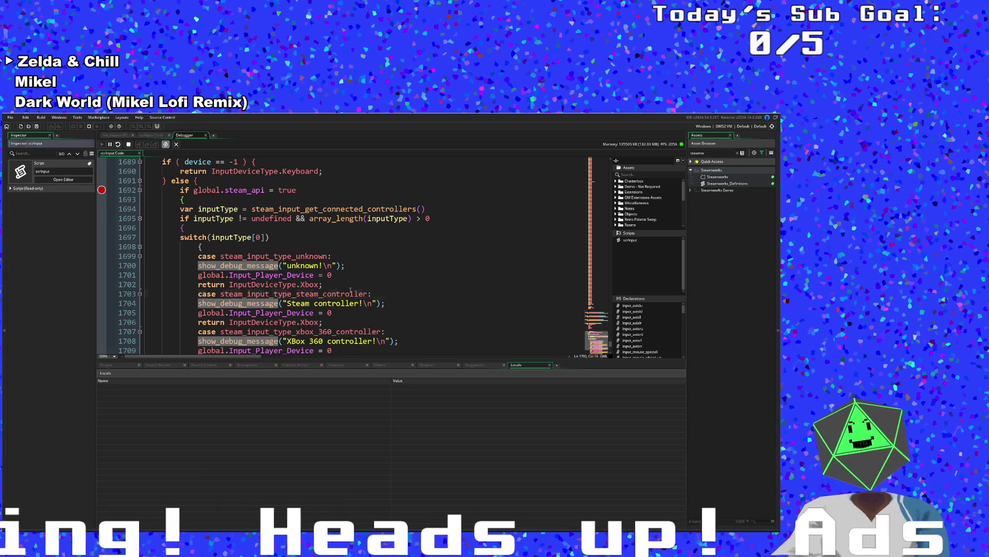
{"action": "left_click", "coordinate": [350, 293]}
{"action": "left_click", "coordinate": [326, 282]}
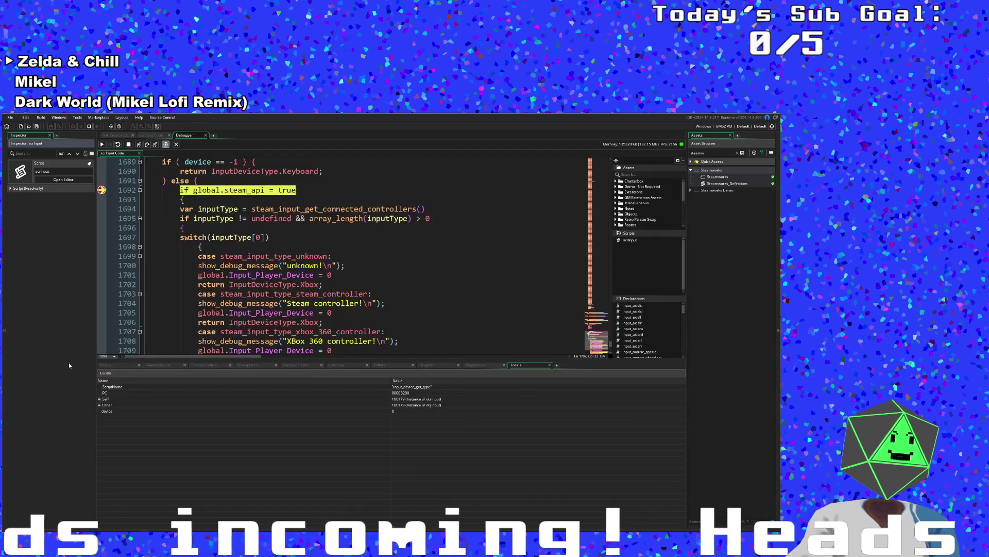
- Step three times through the controller check, inspect inputType in Locals, then stop debugging
{"action": "left_click", "coordinate": [138, 146]}
{"action": "left_click", "coordinate": [138, 146]}
{"action": "left_click", "coordinate": [138, 146]}
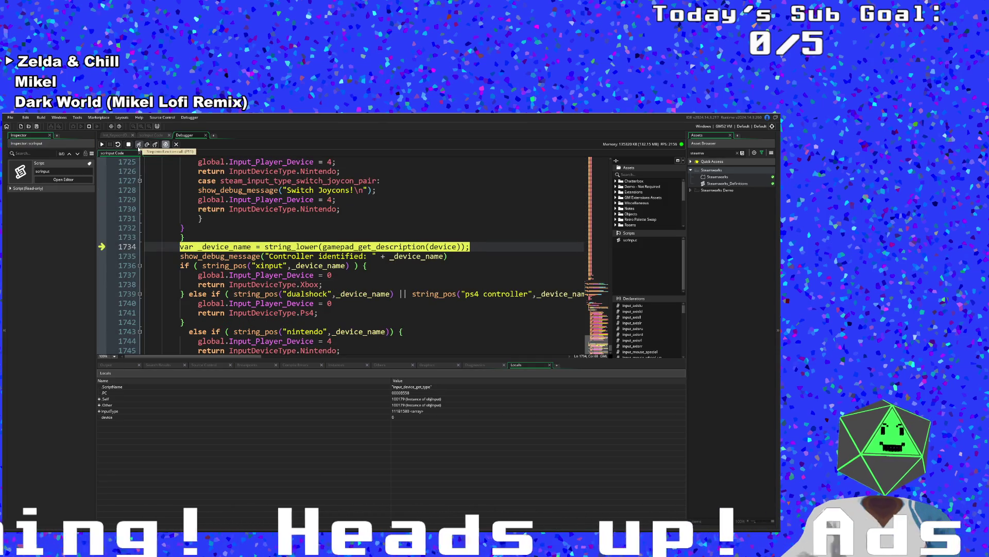
{"action": "scroll", "coordinate": [213, 297], "scroll_direction": "up", "scroll_amount": 14}
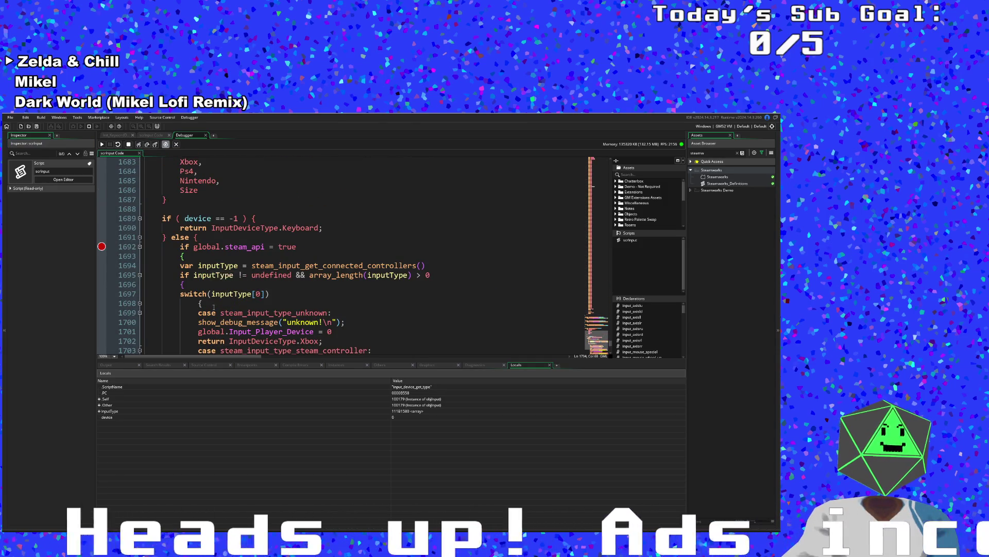
{"action": "left_click", "coordinate": [100, 412]}
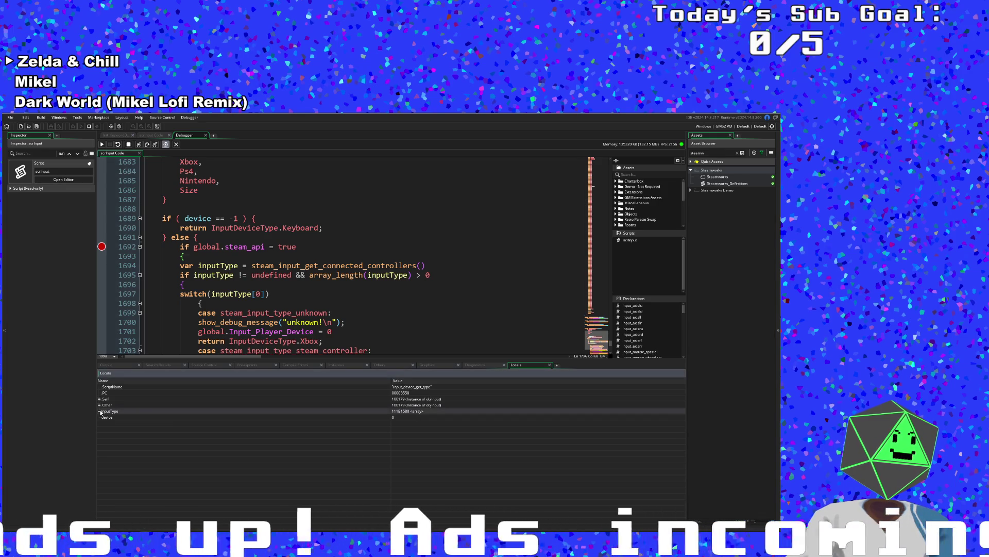
{"action": "left_click", "coordinate": [235, 323]}
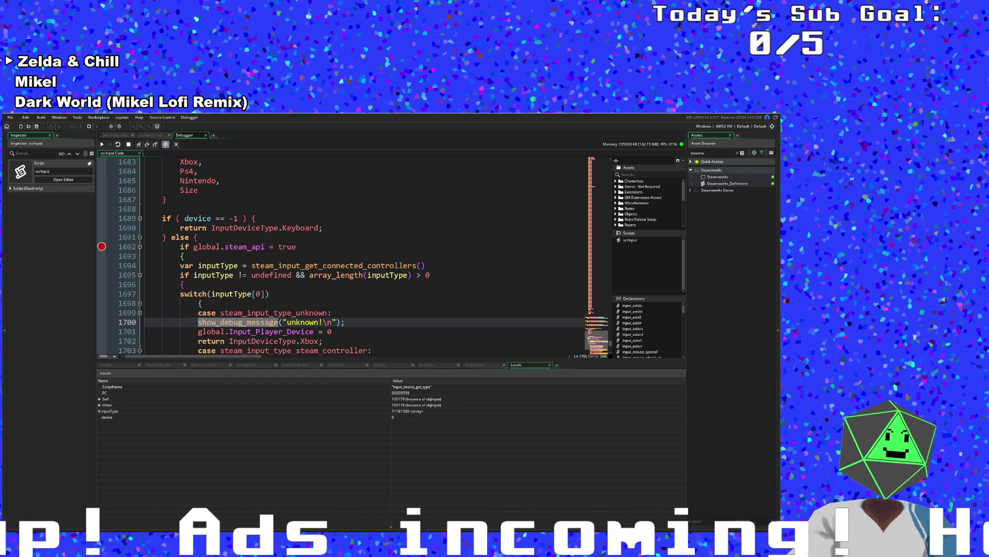
{"action": "left_click", "coordinate": [128, 144]}
{"action": "left_click", "coordinate": [222, 294]}
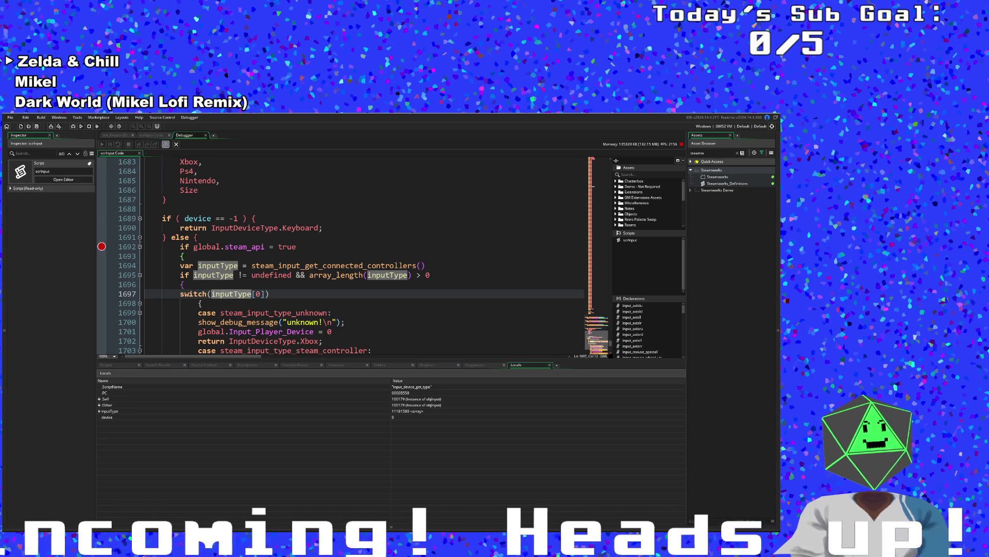
{"action": "left_click", "coordinate": [256, 247]}
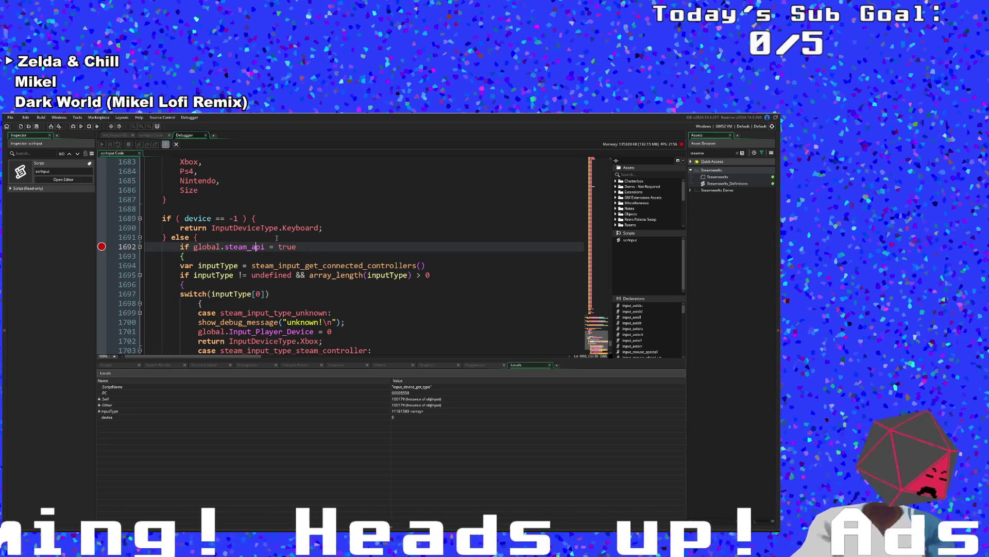
- Search for global.steam_api and open objSteam's Create event at the steam_api assignment
{"action": "key", "text": "ctrl+t"}
{"action": "type", "text": "lobal.s"}
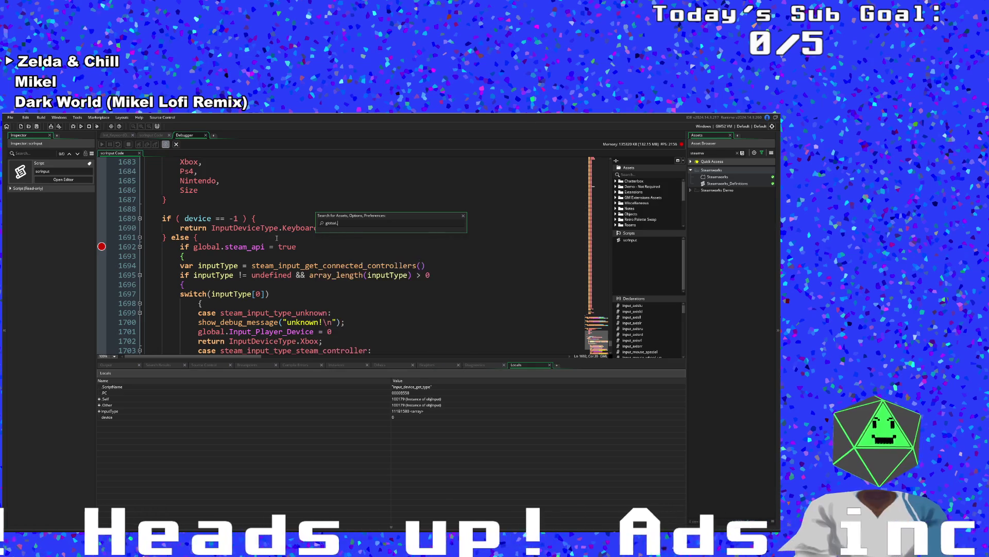
{"action": "type", "text": "tea"}
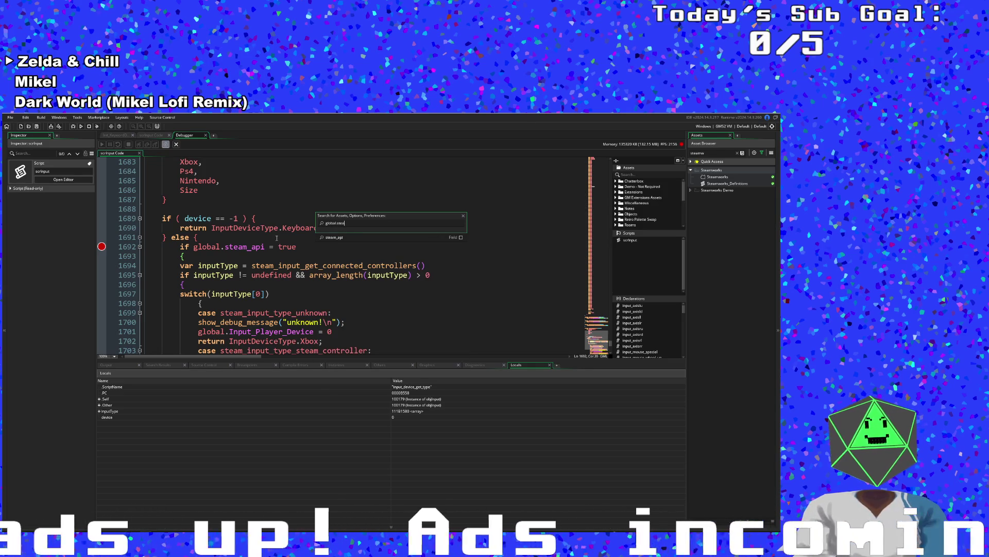
{"action": "key", "text": "Return"}
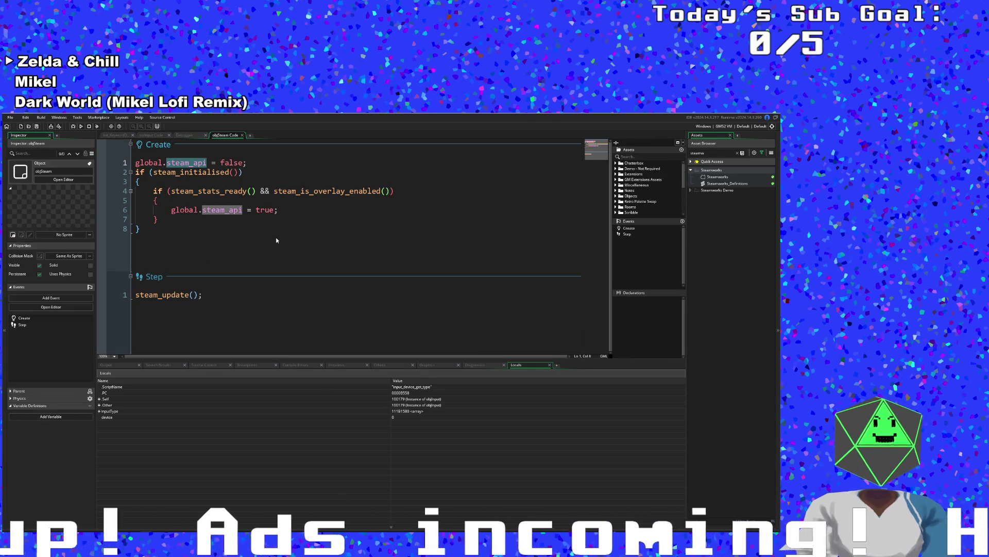
{"action": "left_click", "coordinate": [277, 238]}
{"action": "left_click", "coordinate": [274, 220]}
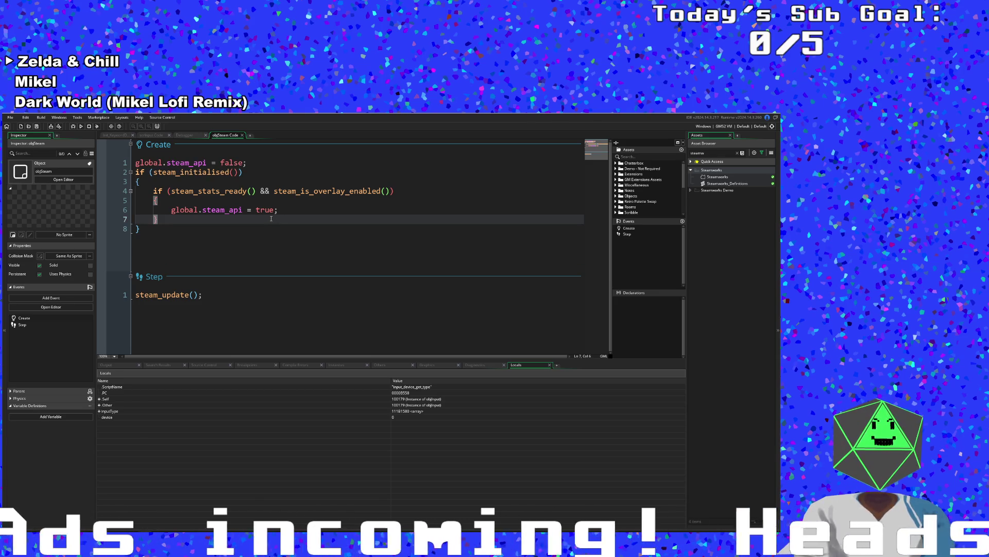
{"action": "left_click", "coordinate": [279, 211]}
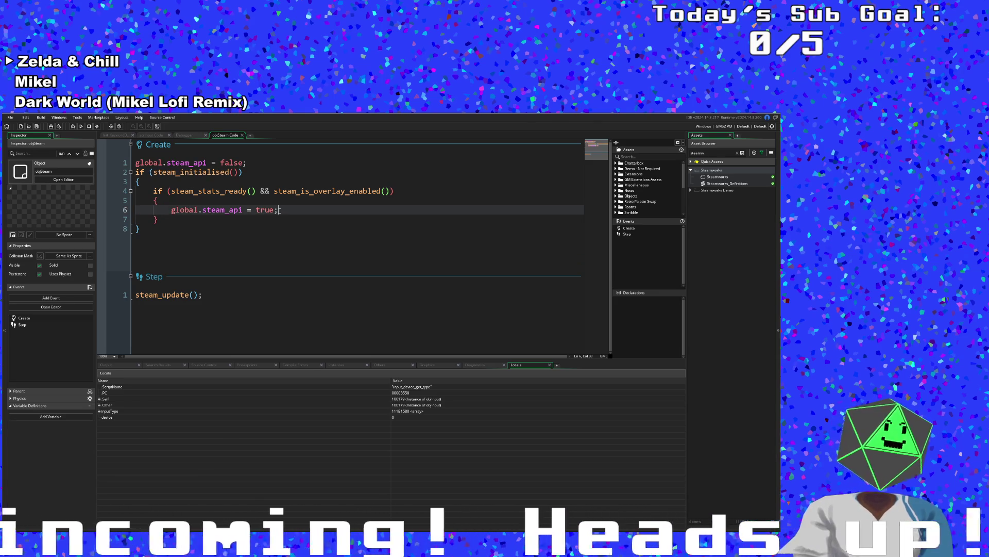
- Add a steam_input_init() call on a new line below the steam_api assignment
{"action": "key", "text": "Return"}
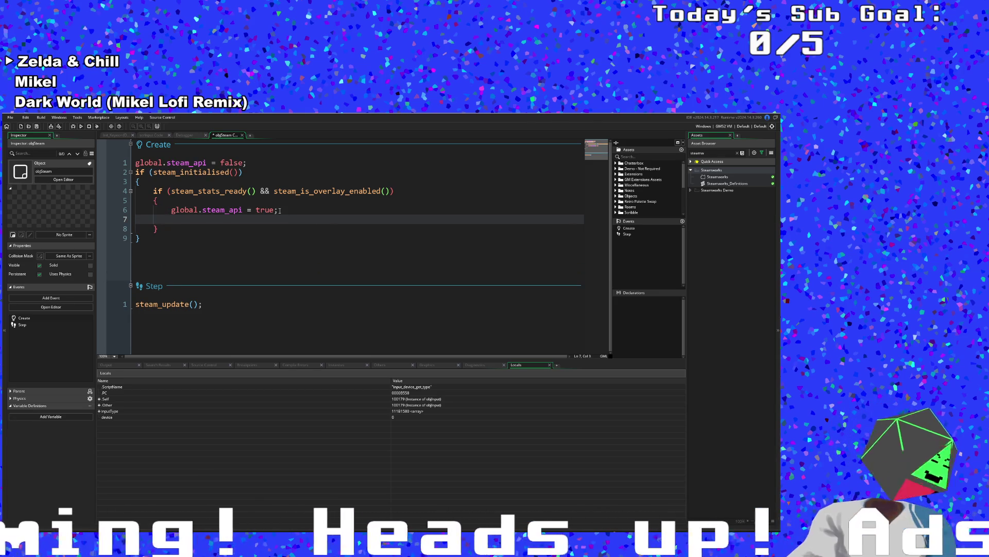
{"action": "type", "text": "steam"}
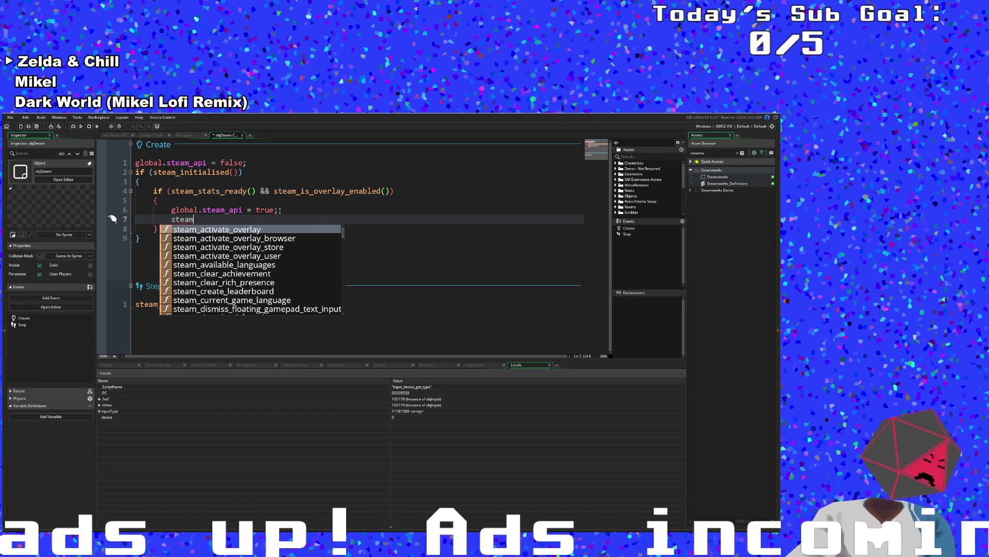
{"action": "type", "text": "_inp"}
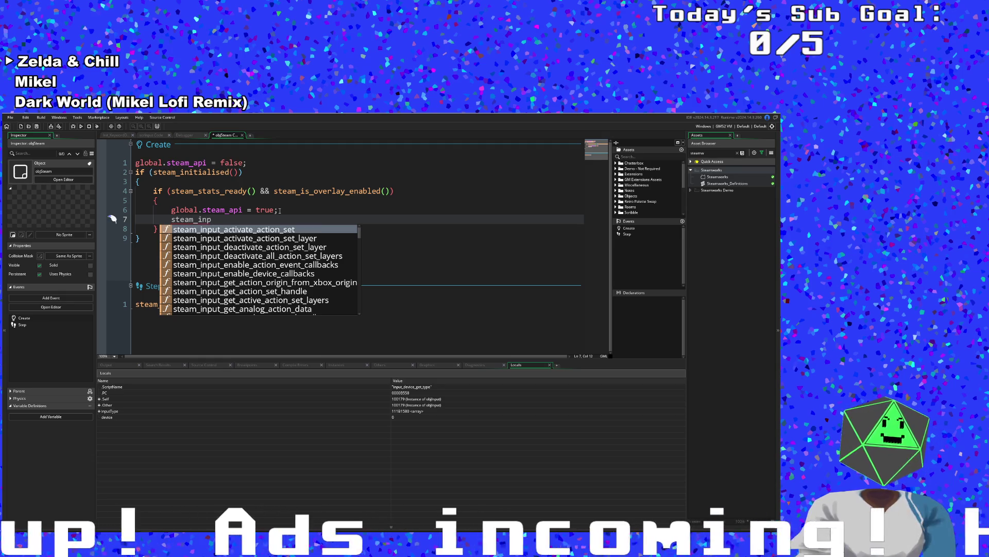
{"action": "key", "text": "Down"}
{"action": "key", "text": "Down"}
{"action": "key", "text": "Down"}
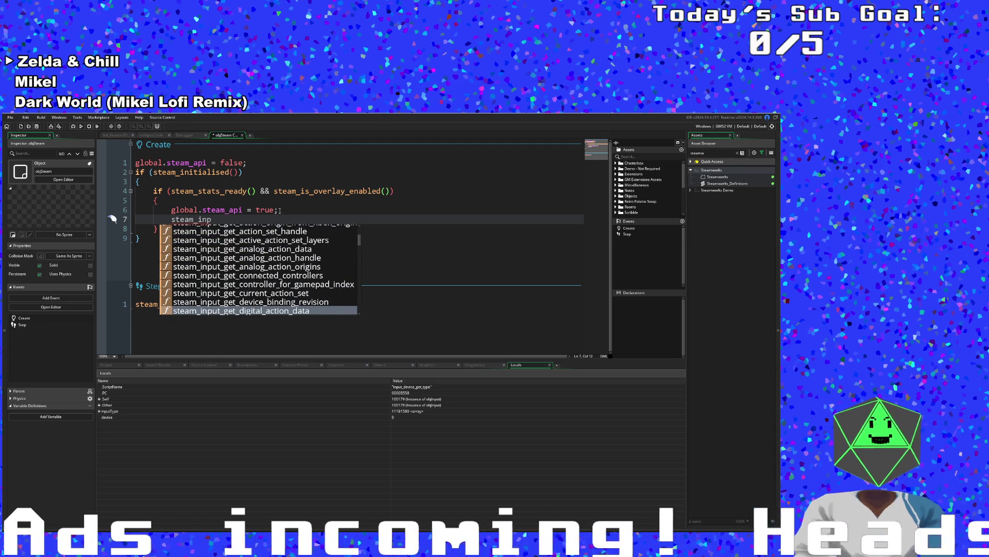
{"action": "type", "text": "ut_ini"}
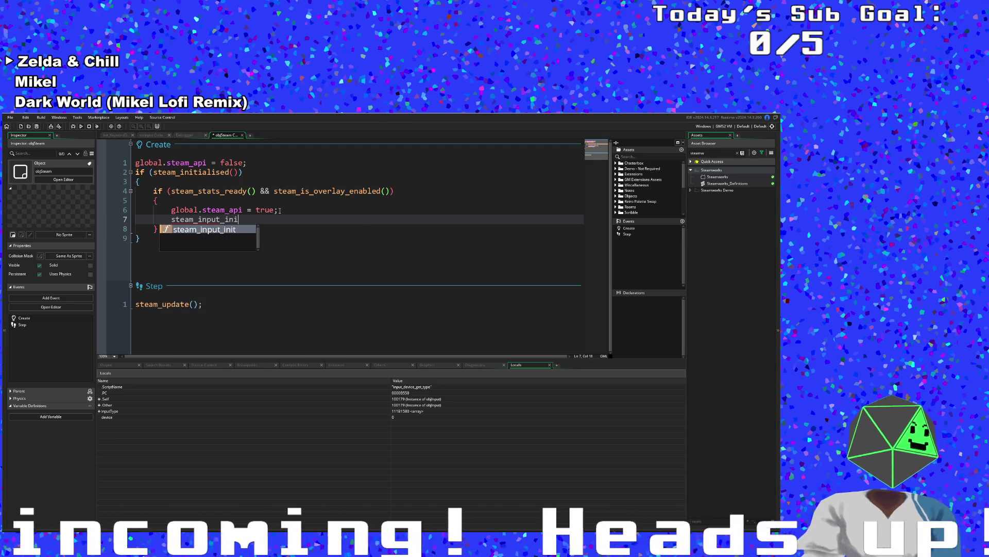
{"action": "type", "text": "t("}
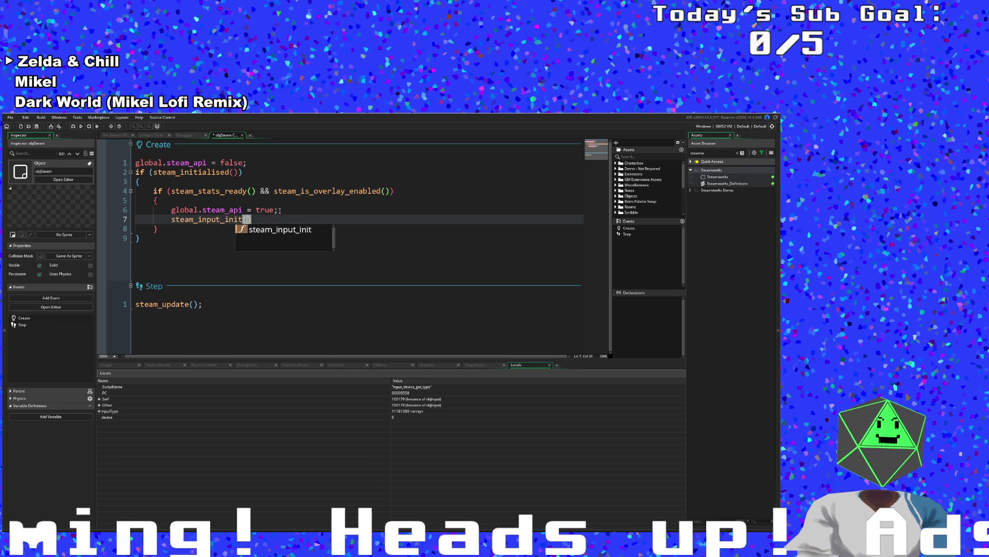
{"action": "left_click", "coordinate": [201, 219]}
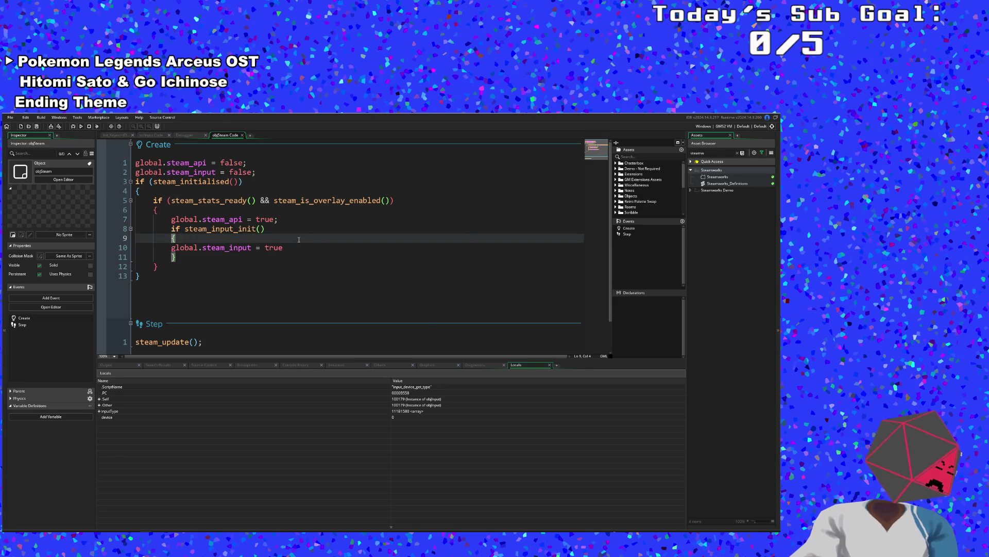
{"action": "key", "text": "ctrl+f"}
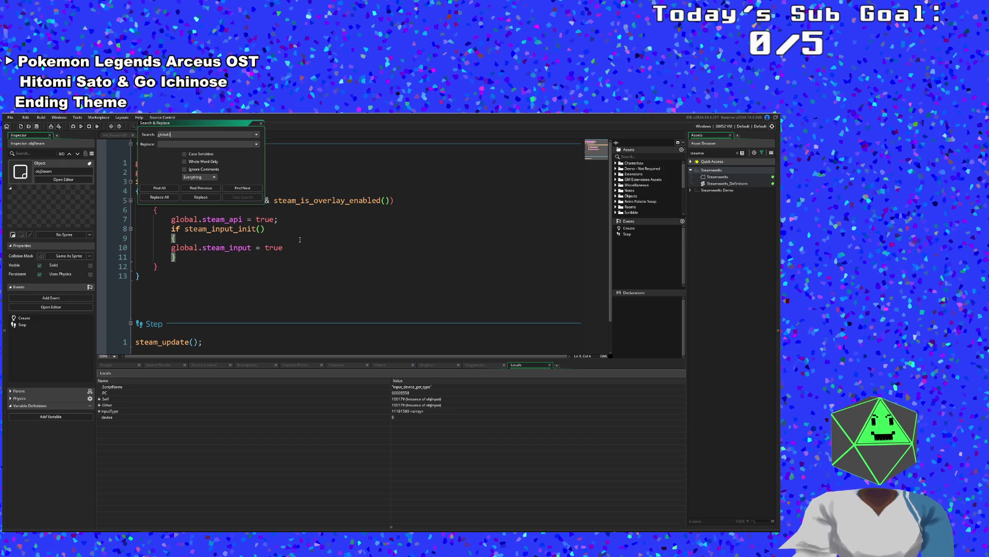
{"action": "type", "text": "global.steam_api"}
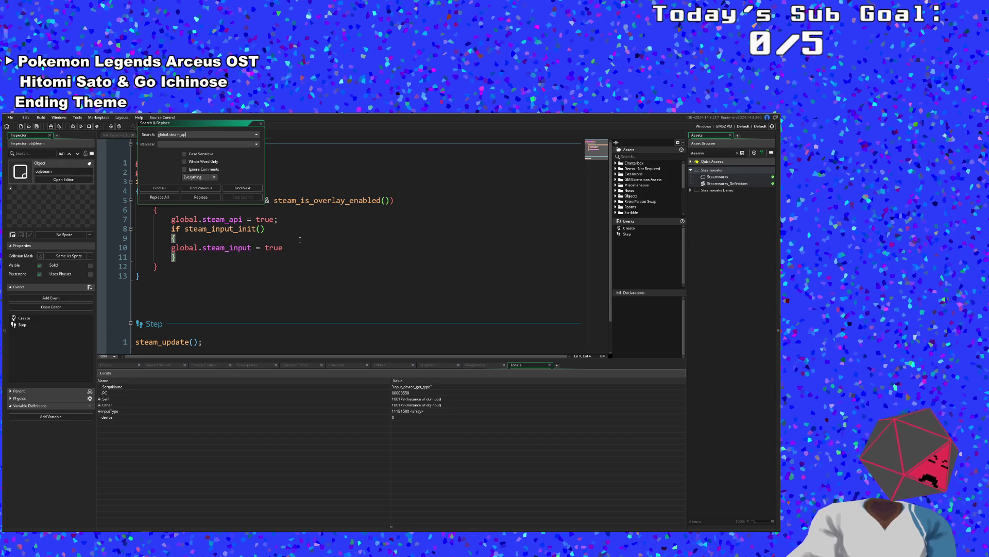
- Change scrInput line 1692's global.steam_api check to global.steam_input and save the project
{"action": "key", "text": "Return"}
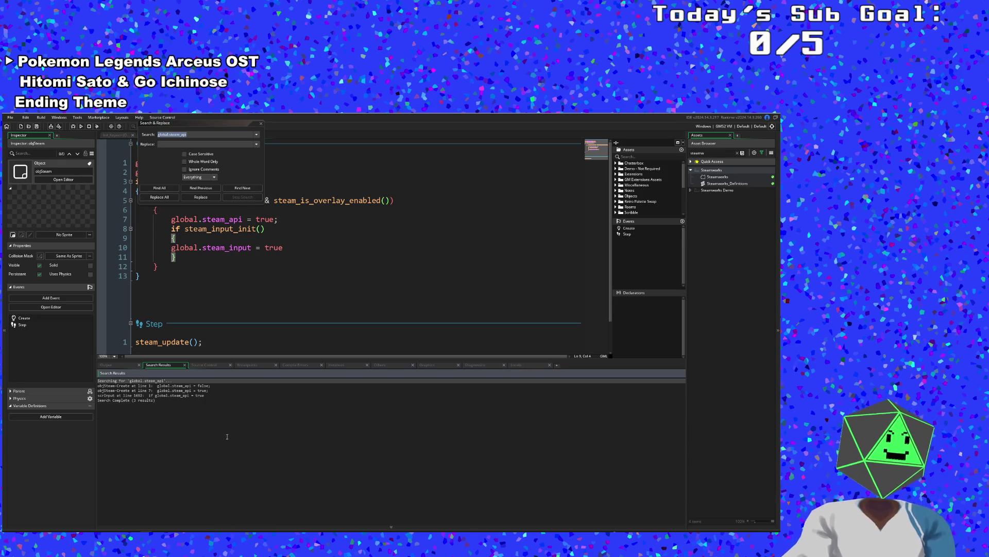
{"action": "double_click", "coordinate": [192, 396]}
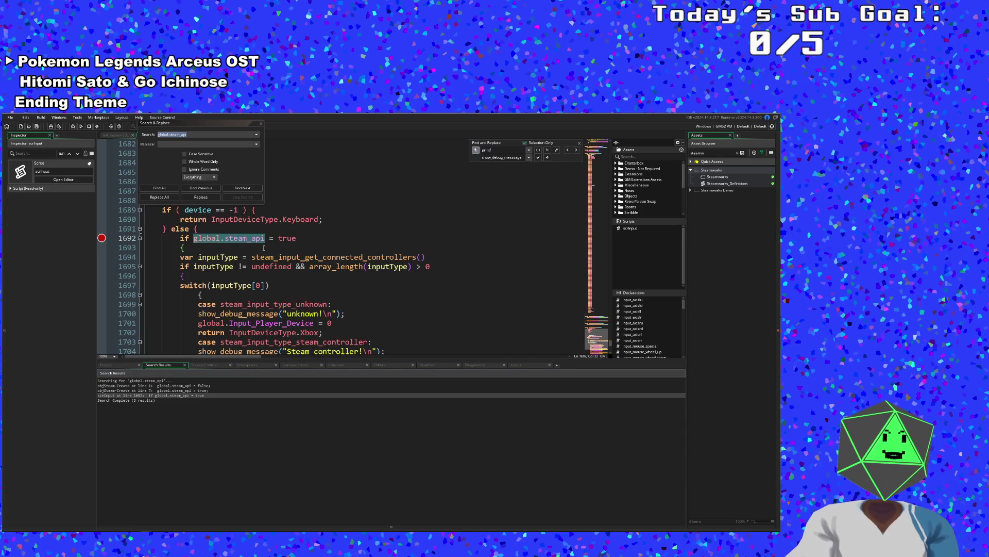
{"action": "left_click", "coordinate": [256, 238]}
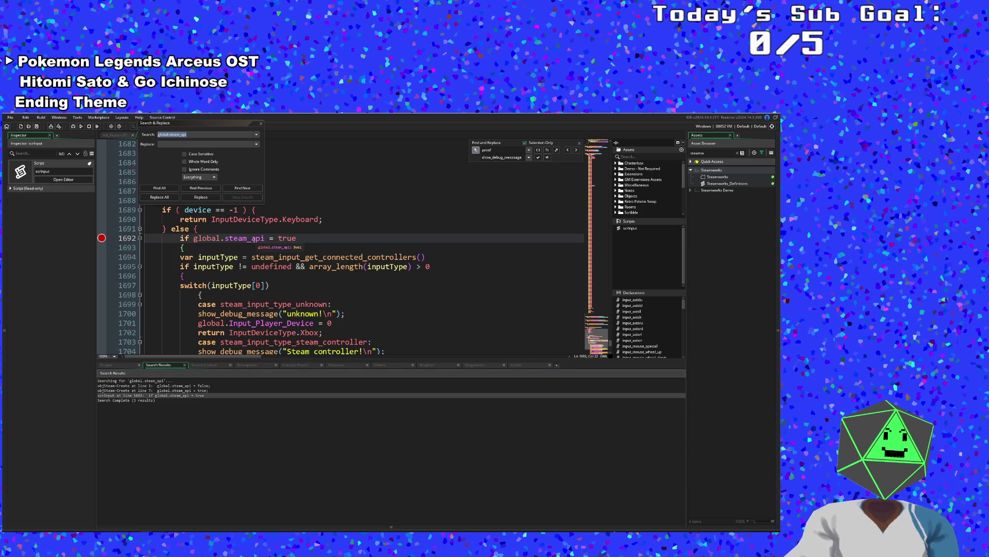
{"action": "left_click_drag", "start_coordinate": [256, 238], "coordinate": [265, 238]}
{"action": "type", "text": "input"}
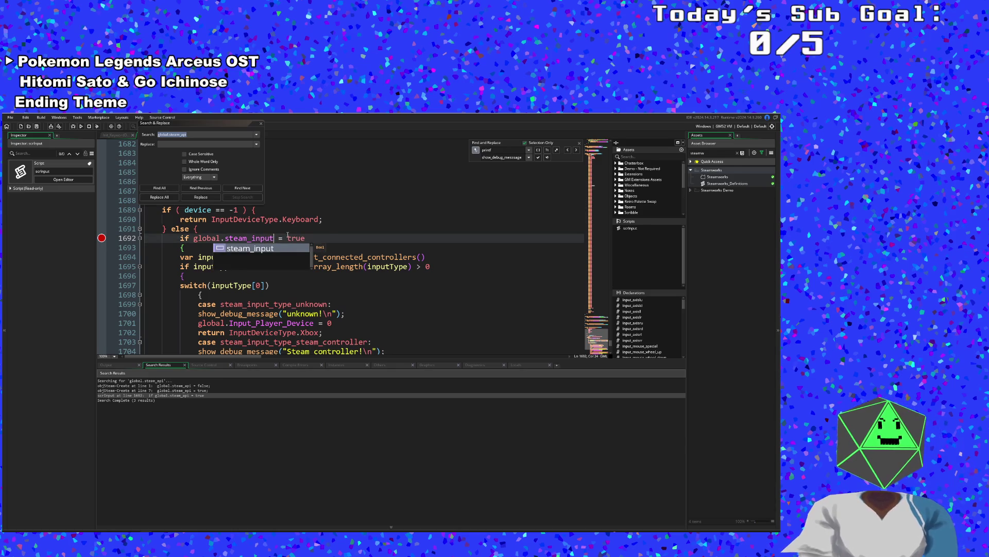
{"action": "left_click", "coordinate": [288, 236]}
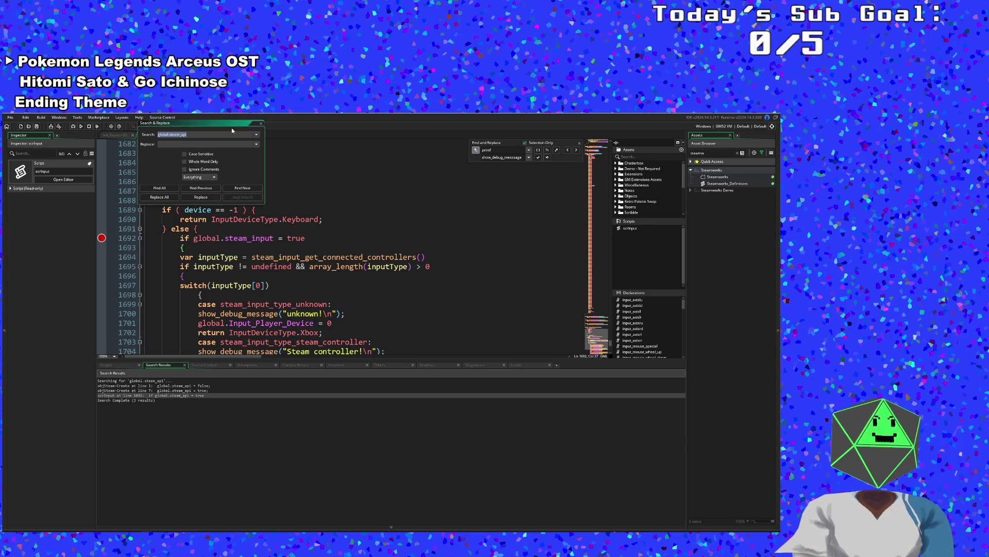
{"action": "left_click", "coordinate": [261, 124]}
{"action": "left_click", "coordinate": [14, 118]}
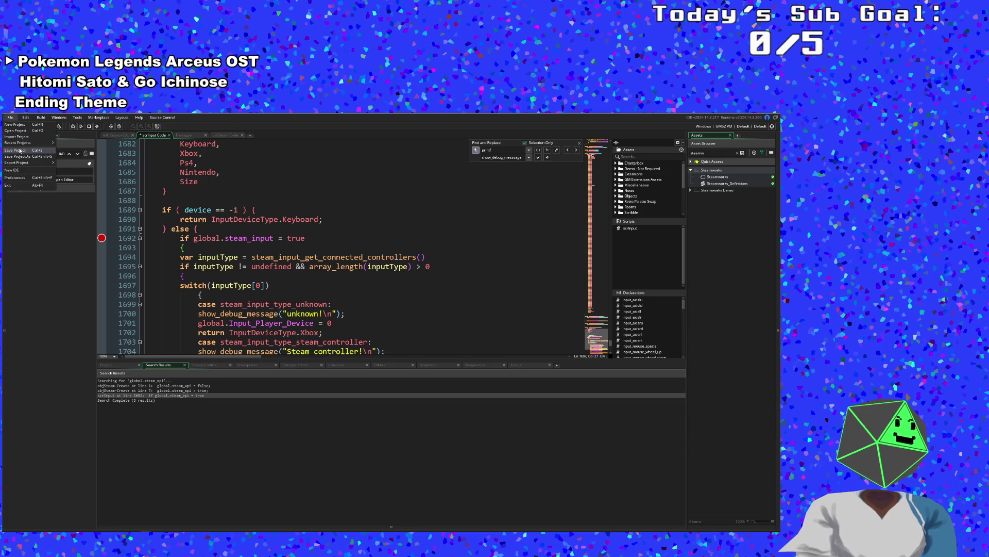
- Save and relaunch the game, which stops on the steam_input_init argument error
{"action": "left_click", "coordinate": [31, 151]}
{"action": "left_click", "coordinate": [74, 126]}
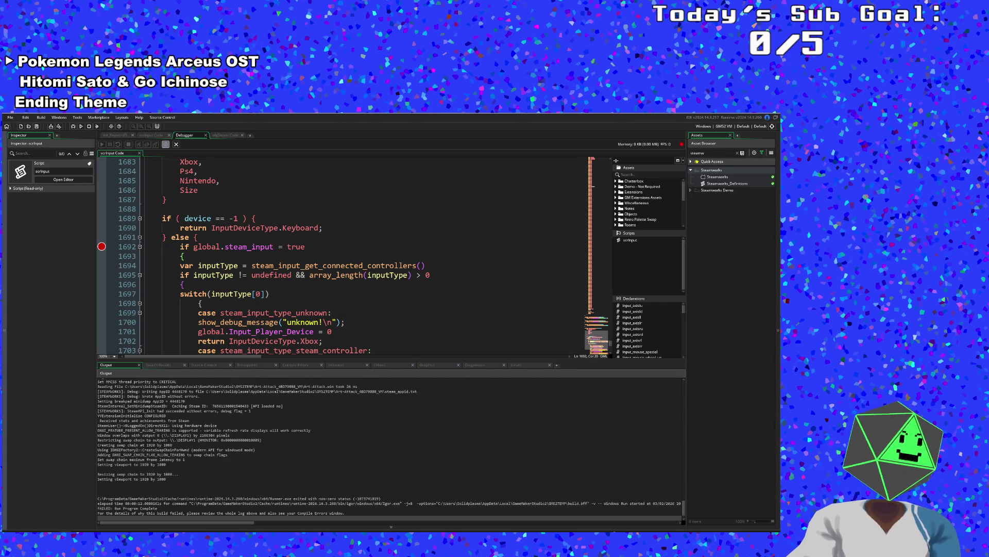
{"action": "left_click", "coordinate": [154, 420]}
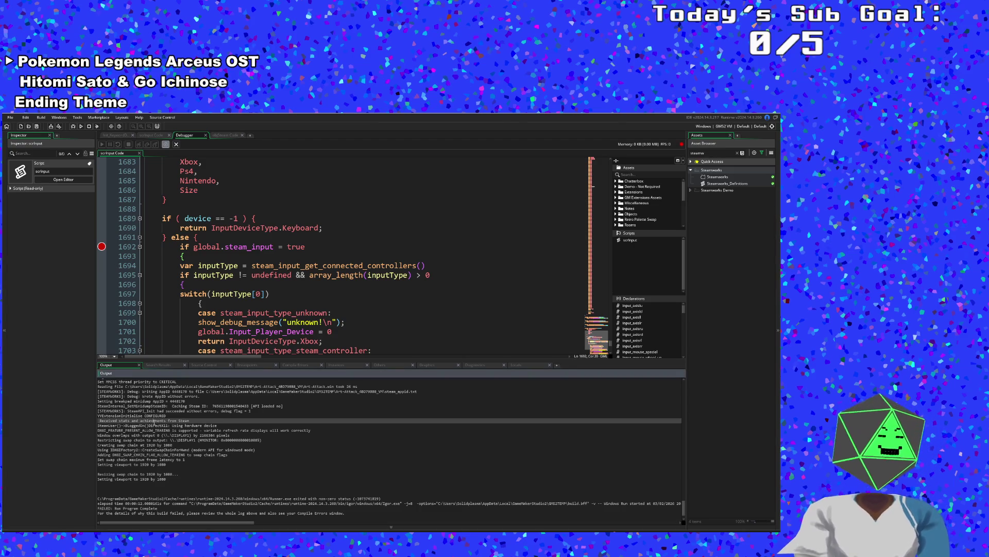
{"action": "left_click", "coordinate": [81, 125]}
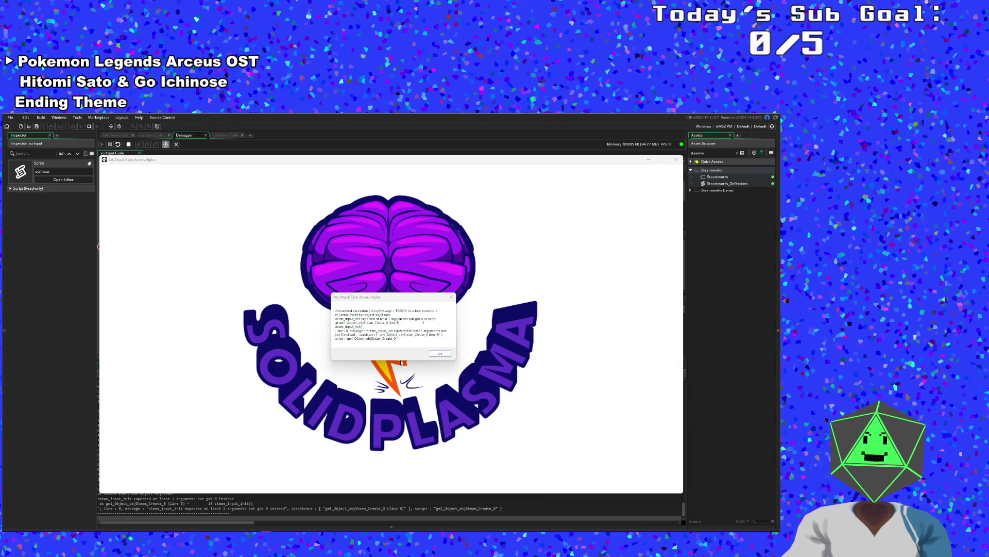
- Dismiss the error, close the game and return from the debugger to the scrInput code
{"action": "left_click", "coordinate": [438, 355]}
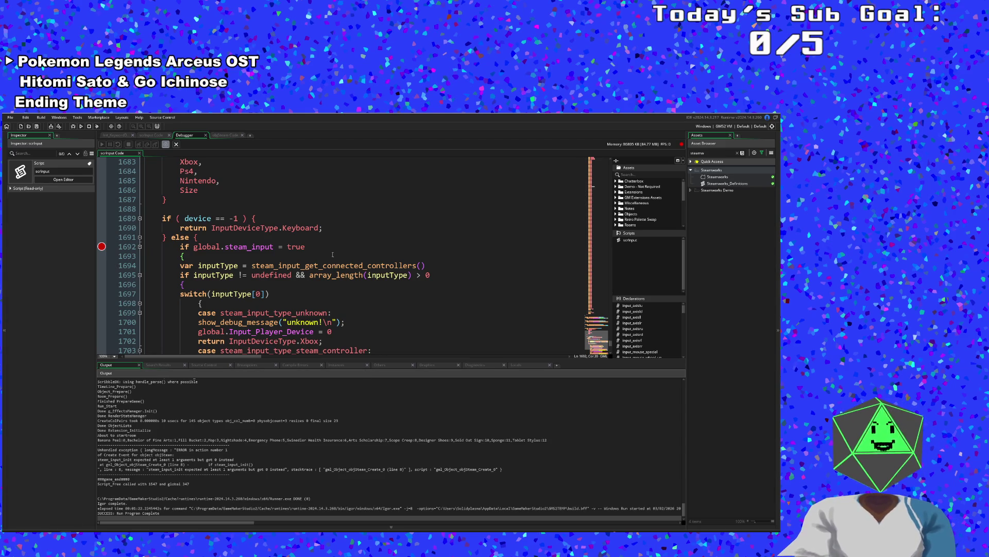
{"action": "left_click", "coordinate": [206, 135]}
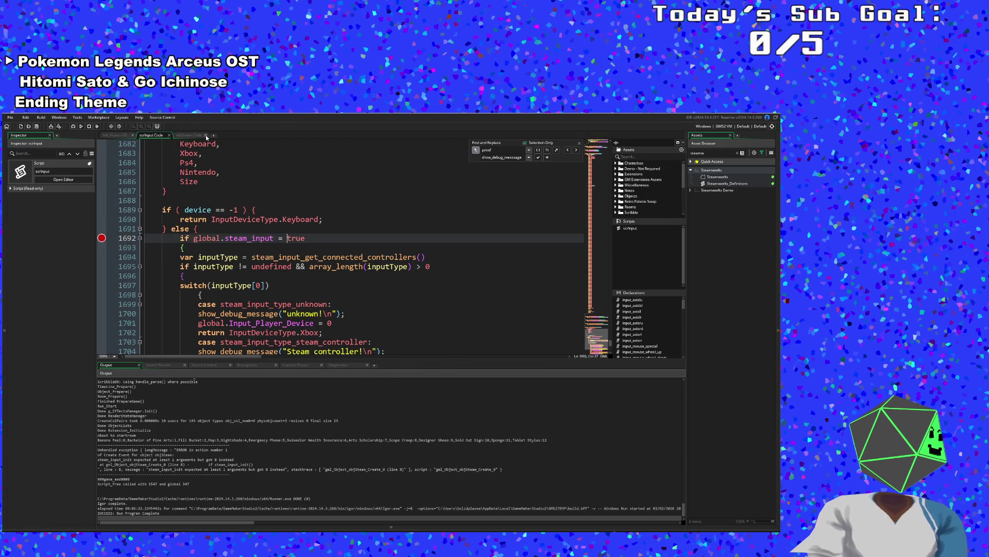
{"action": "scroll", "coordinate": [257, 221], "scroll_direction": "up", "scroll_amount": 6}
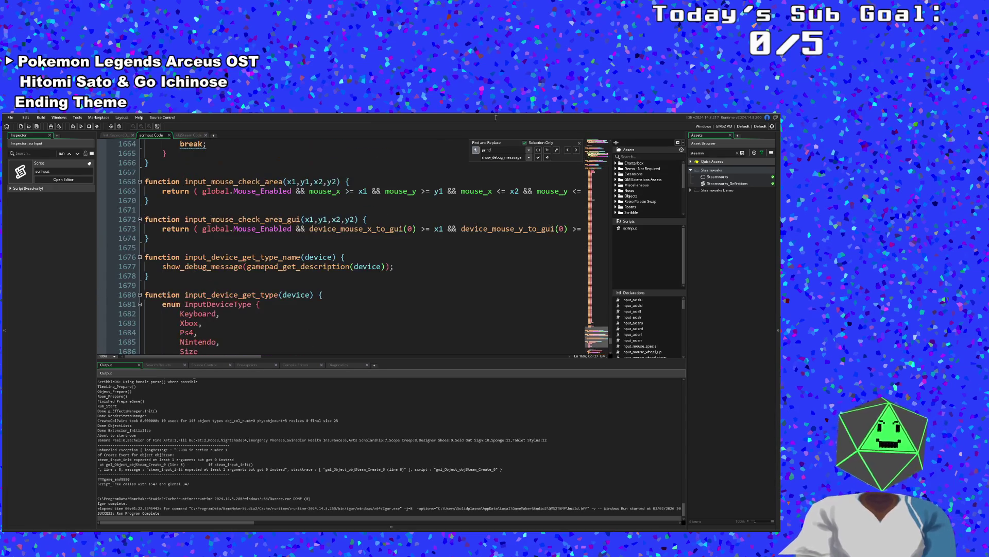
- Open objSteam's code, change line 8 to steam_input_init(false), and save
{"action": "key", "text": "ctrl+t"}
{"action": "type", "text": "objstea"}
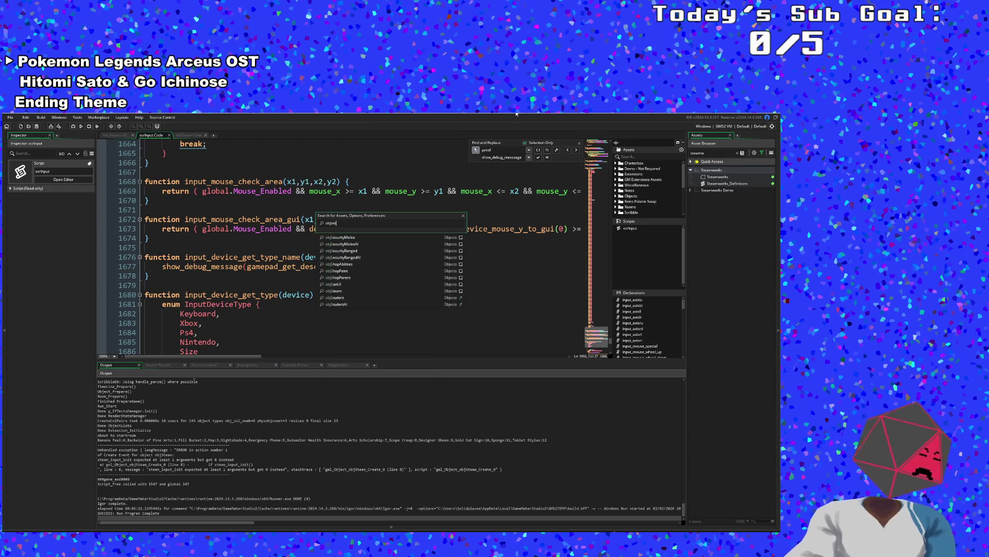
{"action": "key", "text": "Return"}
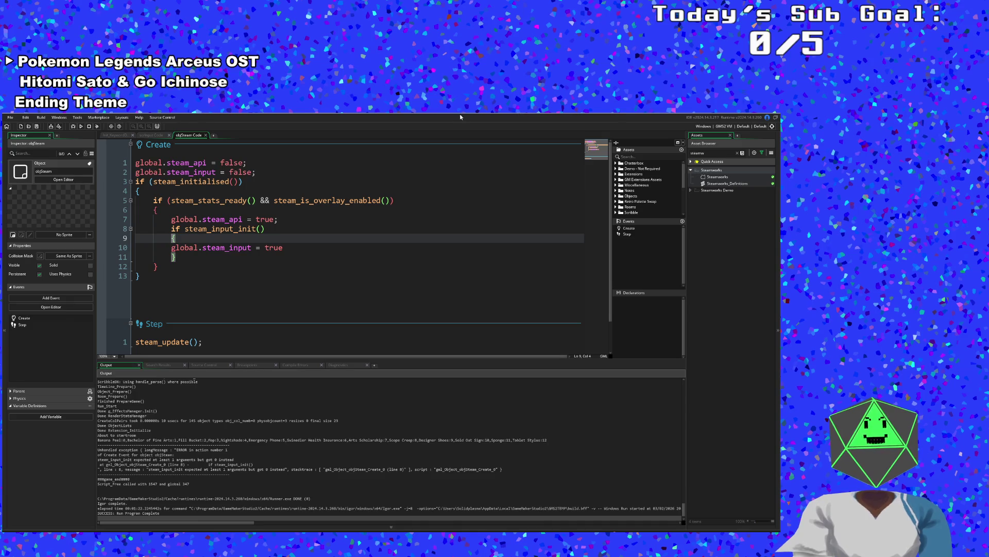
{"action": "left_click", "coordinate": [261, 228]}
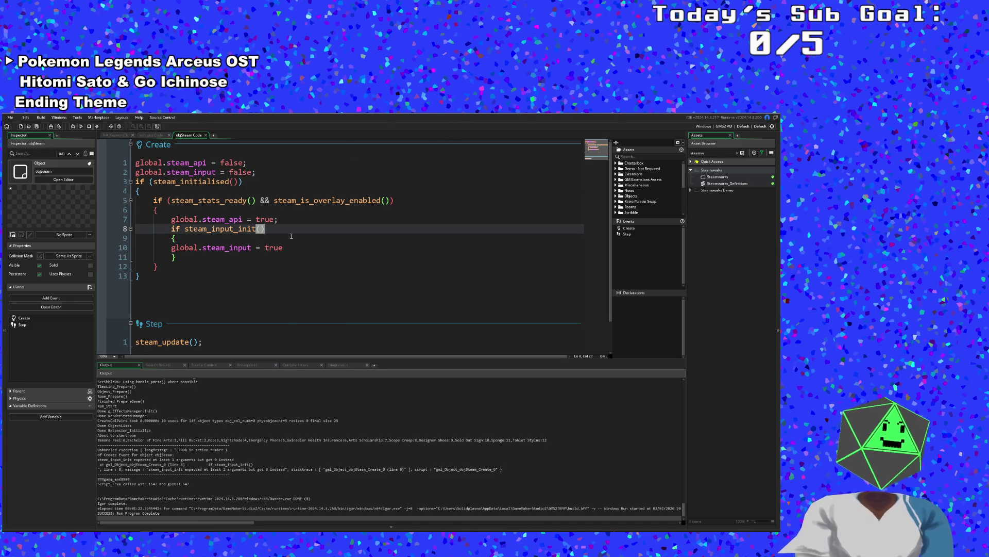
{"action": "type", "text": "false"}
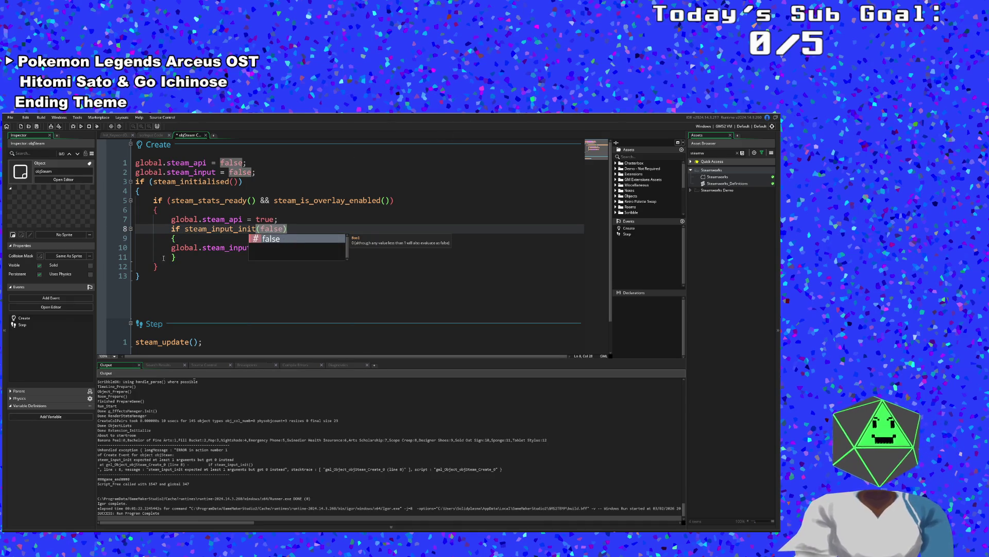
{"action": "left_click", "coordinate": [163, 265]}
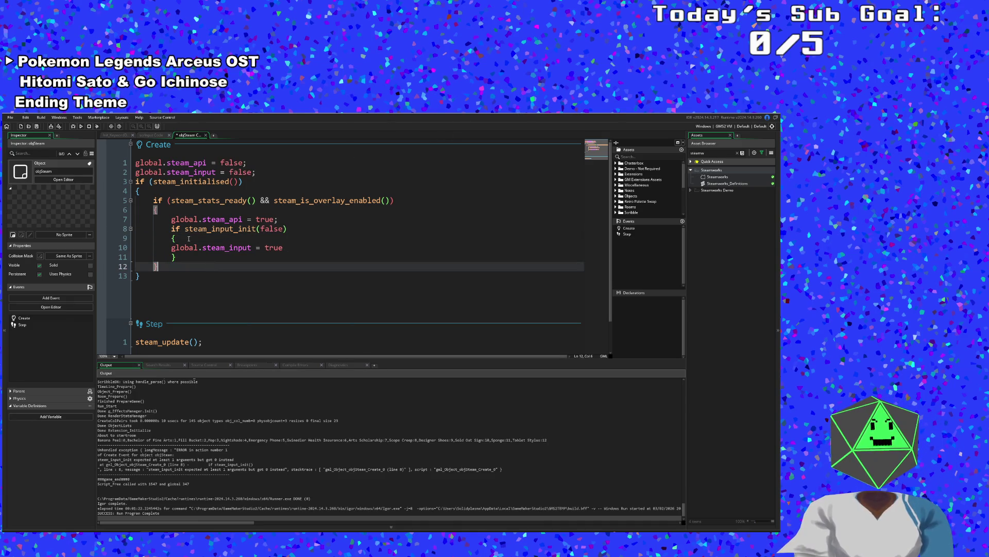
{"action": "left_click", "coordinate": [9, 117]}
{"action": "left_click", "coordinate": [23, 153]}
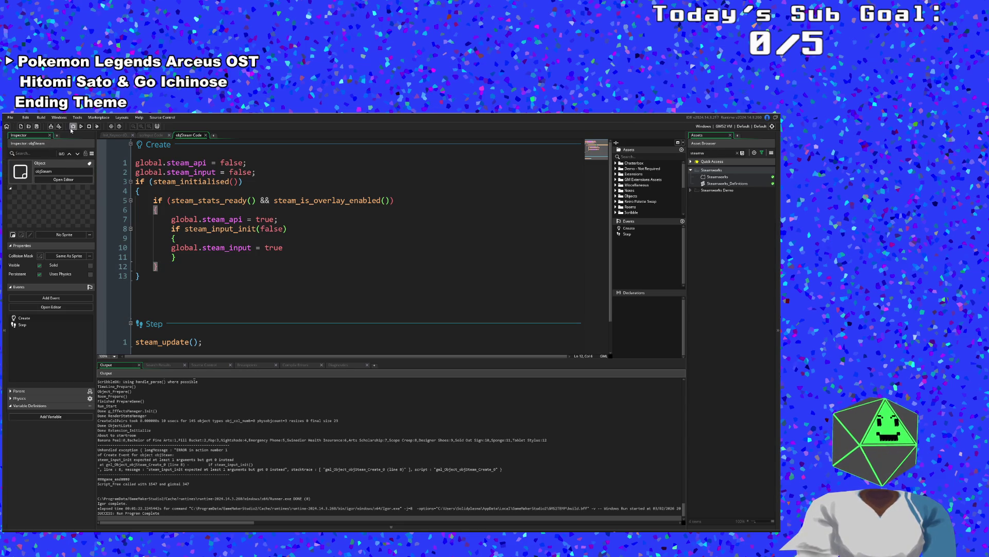
- Run the game, press Enter at the title screen, and view the code paused at line 1692
{"action": "left_click", "coordinate": [81, 126]}
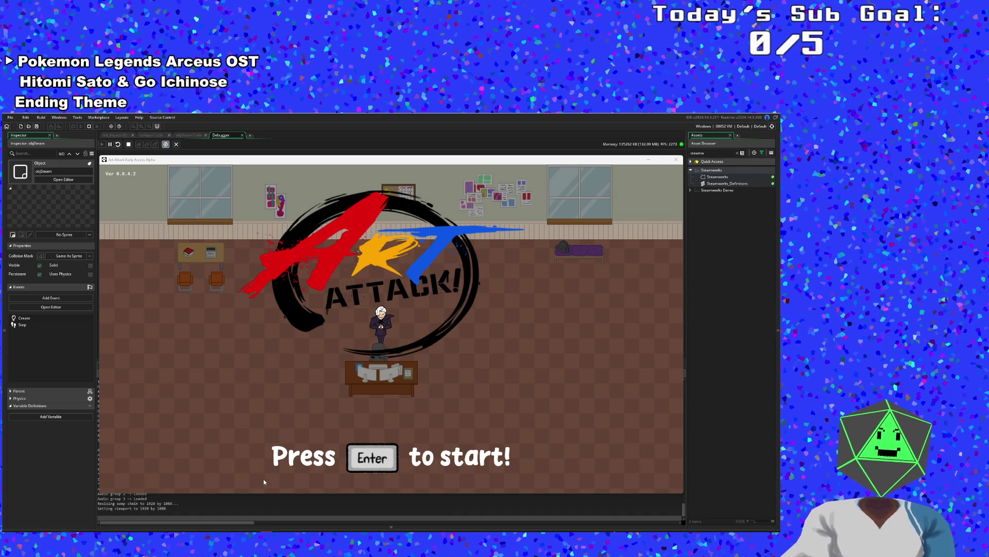
{"action": "key", "text": "Return"}
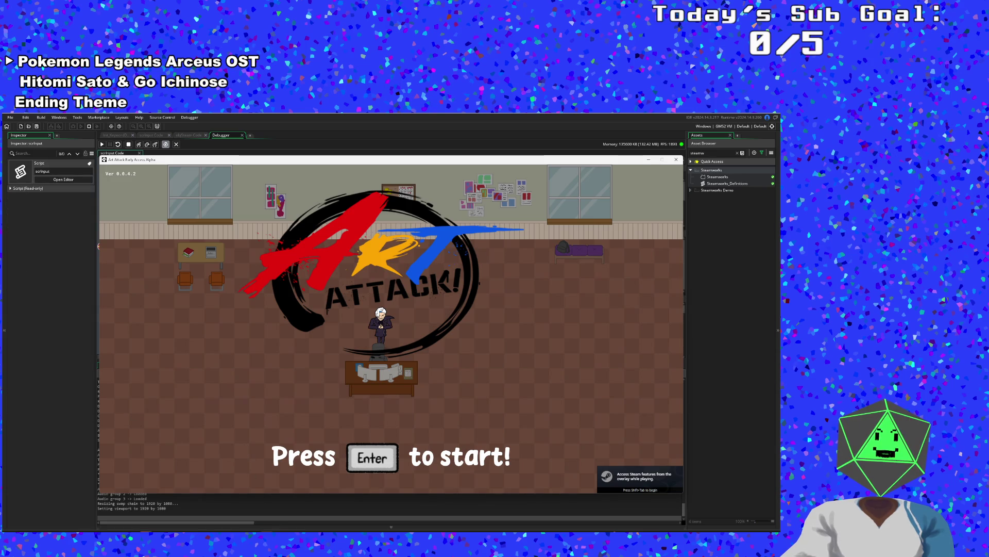
{"action": "left_click", "coordinate": [81, 440]}
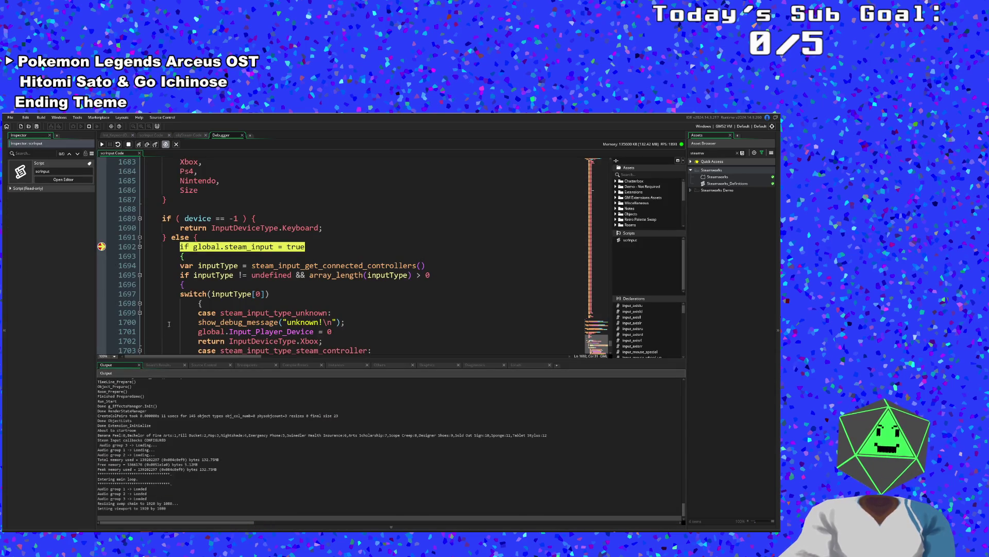
- Step to the connected-controllers check and expand inputType in the Locals panel
{"action": "left_click", "coordinate": [138, 144]}
{"action": "left_click", "coordinate": [138, 145]}
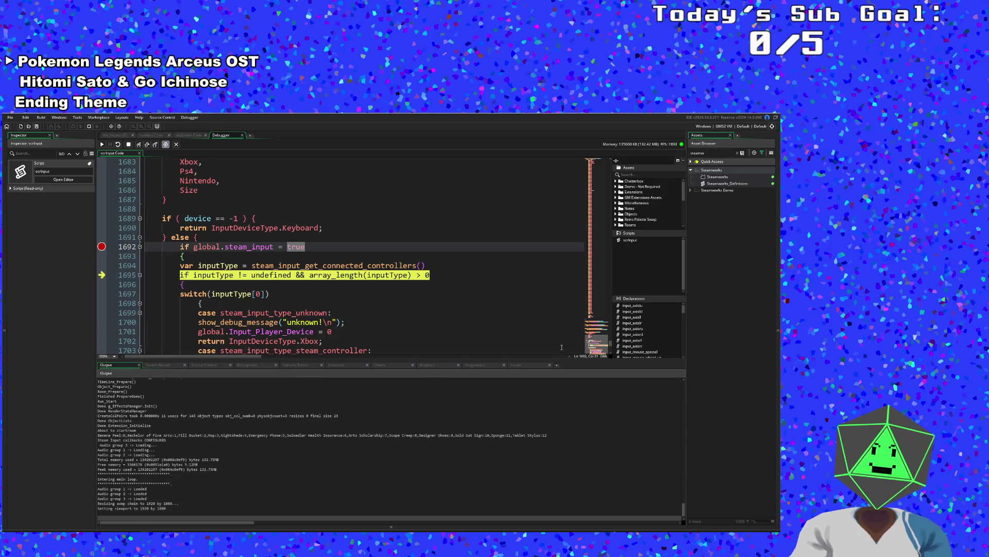
{"action": "left_click", "coordinate": [523, 364]}
{"action": "left_click", "coordinate": [99, 411]}
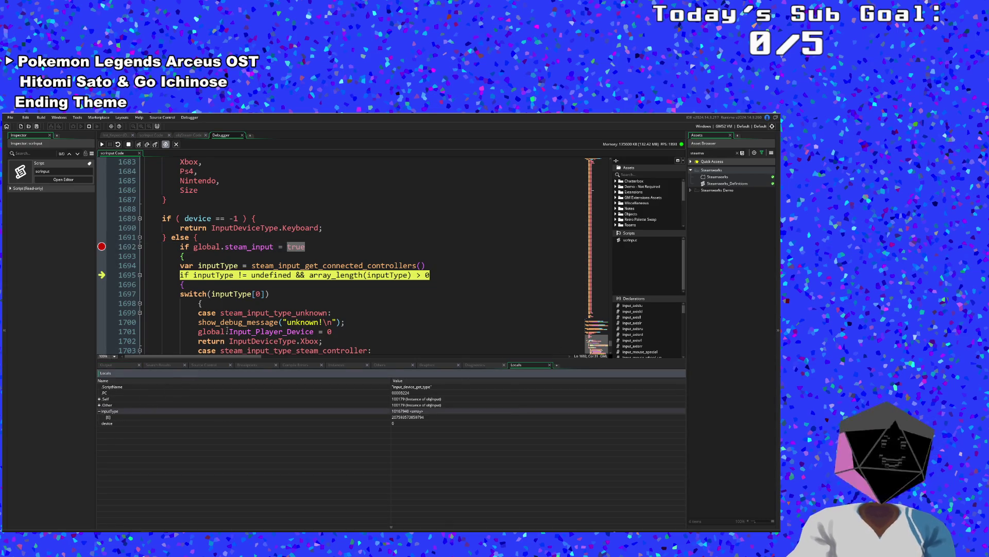
- Step through the unknown, Xbox 360, generic, Switch Pro and Joycons cases to line 1736
{"action": "left_click", "coordinate": [138, 144]}
{"action": "left_click", "coordinate": [139, 145]}
{"action": "left_click", "coordinate": [139, 145]}
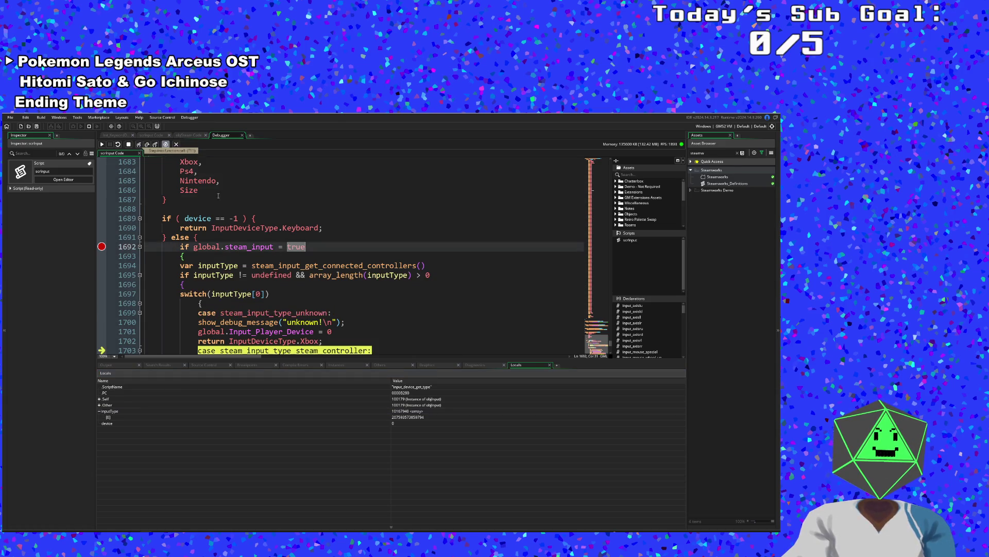
{"action": "left_click", "coordinate": [139, 144]}
{"action": "left_click", "coordinate": [138, 144]}
{"action": "left_click", "coordinate": [138, 145]}
{"action": "left_click", "coordinate": [139, 144]}
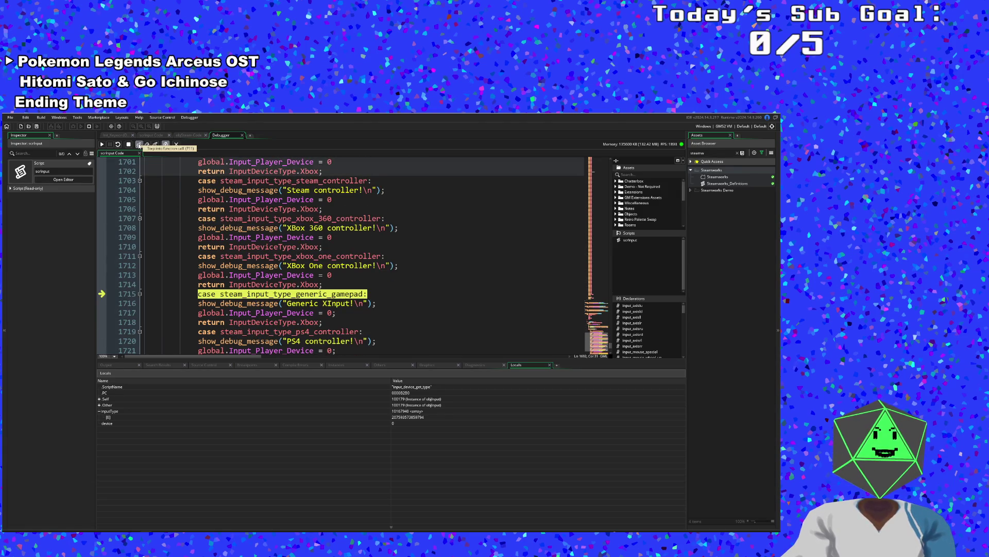
{"action": "left_click", "coordinate": [138, 144]}
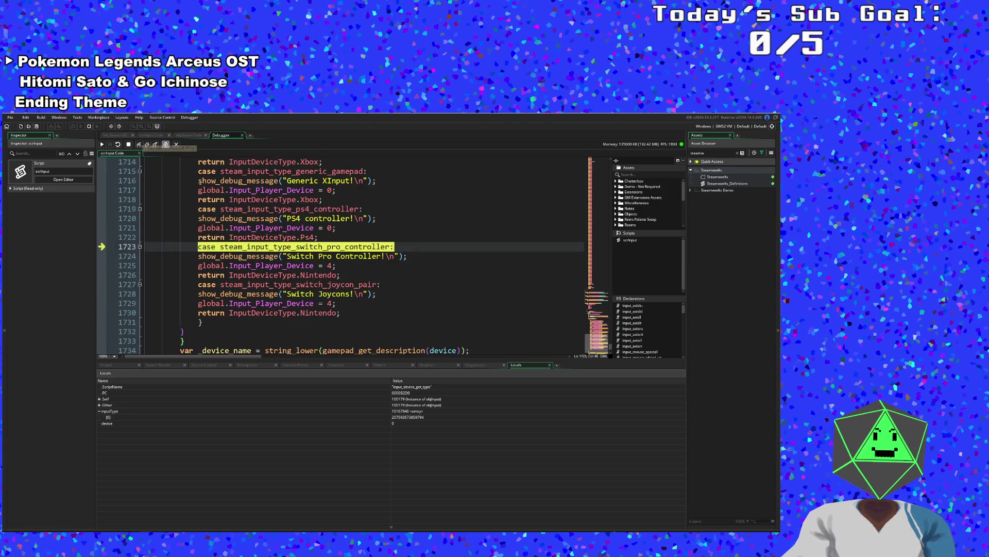
{"action": "left_click", "coordinate": [139, 145]}
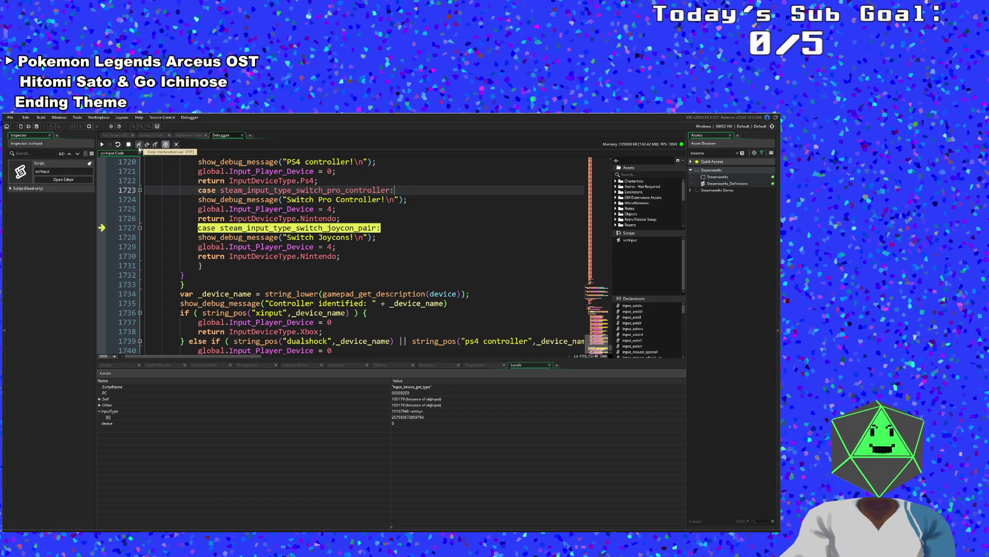
{"action": "left_click", "coordinate": [138, 145]}
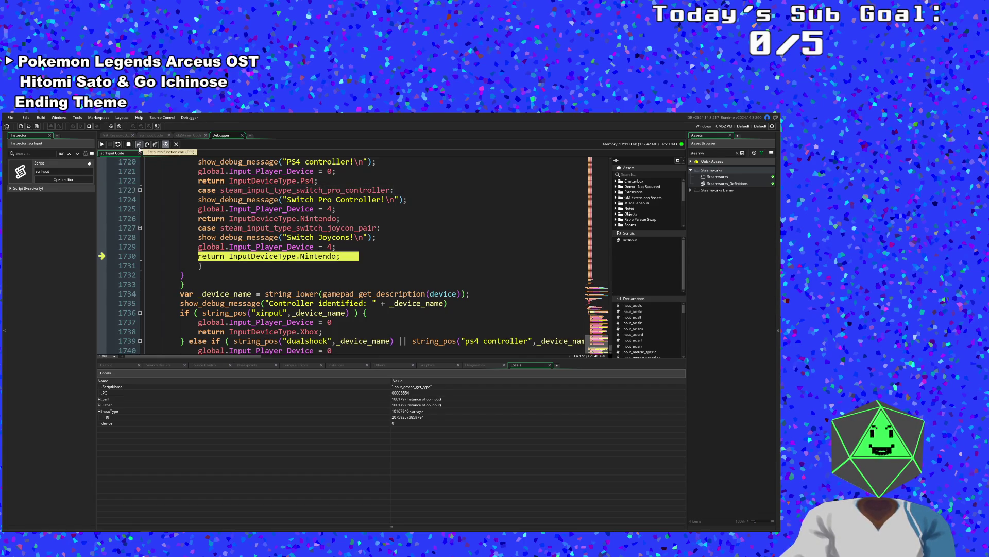
{"action": "left_click", "coordinate": [139, 144]}
{"action": "left_click", "coordinate": [138, 145]}
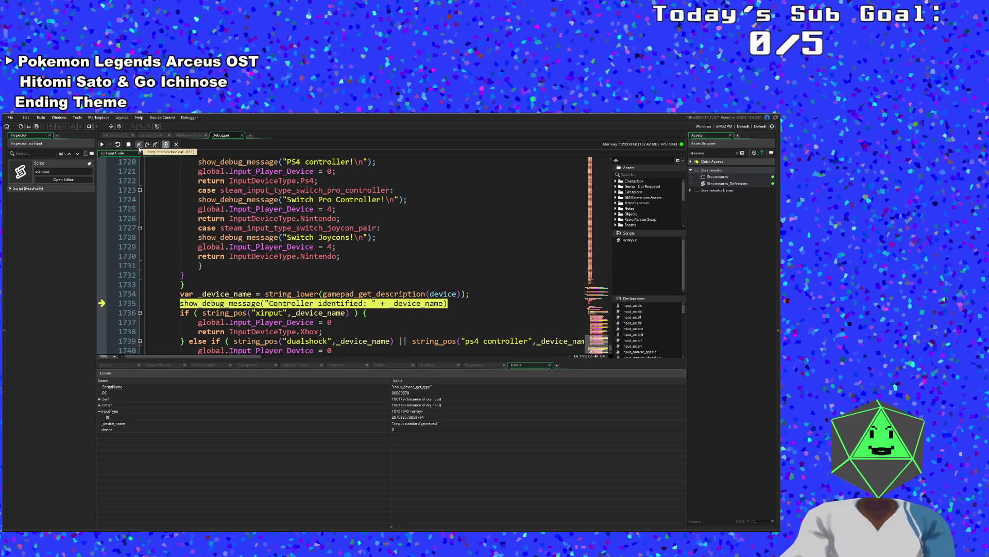
{"action": "left_click", "coordinate": [139, 145]}
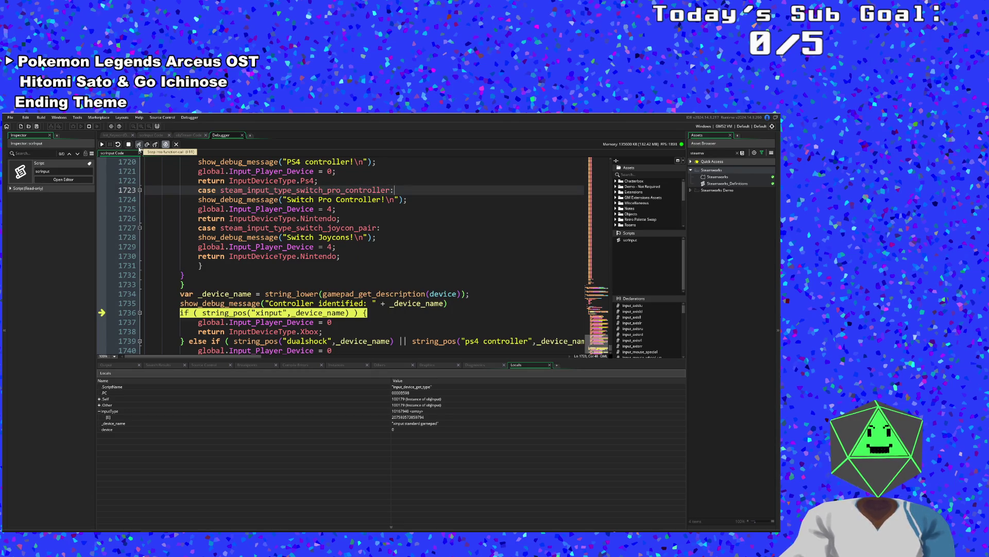
- Select the value of inputType's first element and place the cursor at line 1722
{"action": "scroll", "coordinate": [319, 263], "scroll_direction": "up", "scroll_amount": 2}
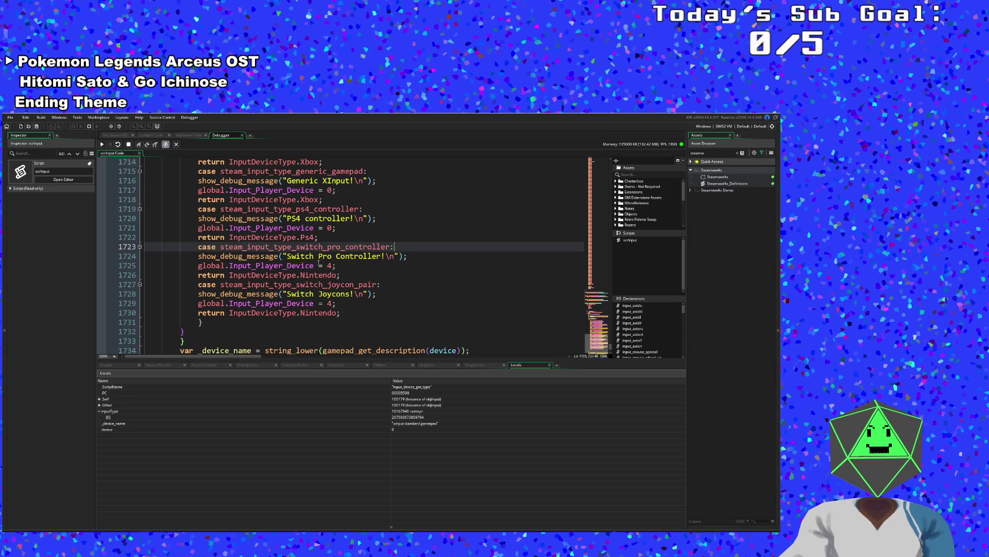
{"action": "scroll", "coordinate": [311, 264], "scroll_direction": "down", "scroll_amount": 2}
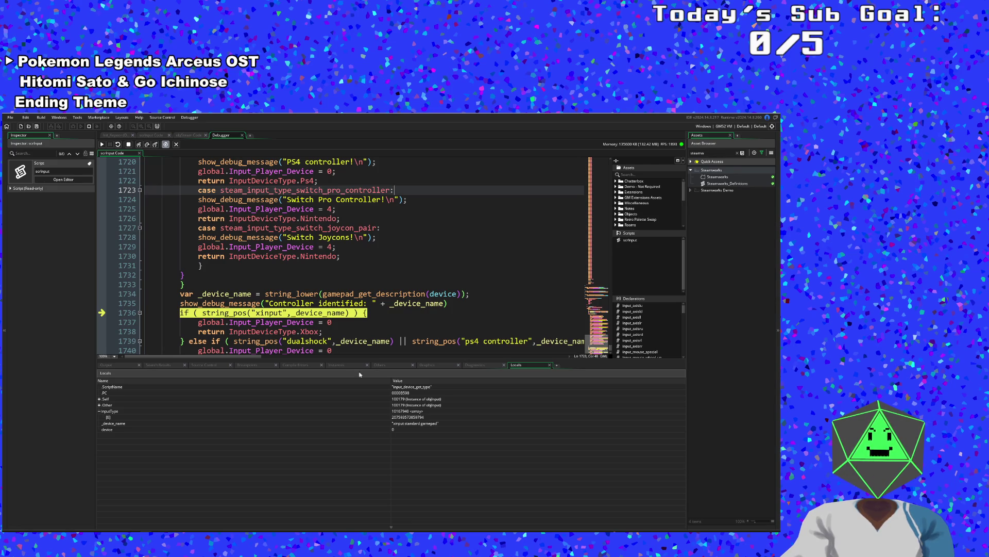
{"action": "left_click", "coordinate": [402, 418]}
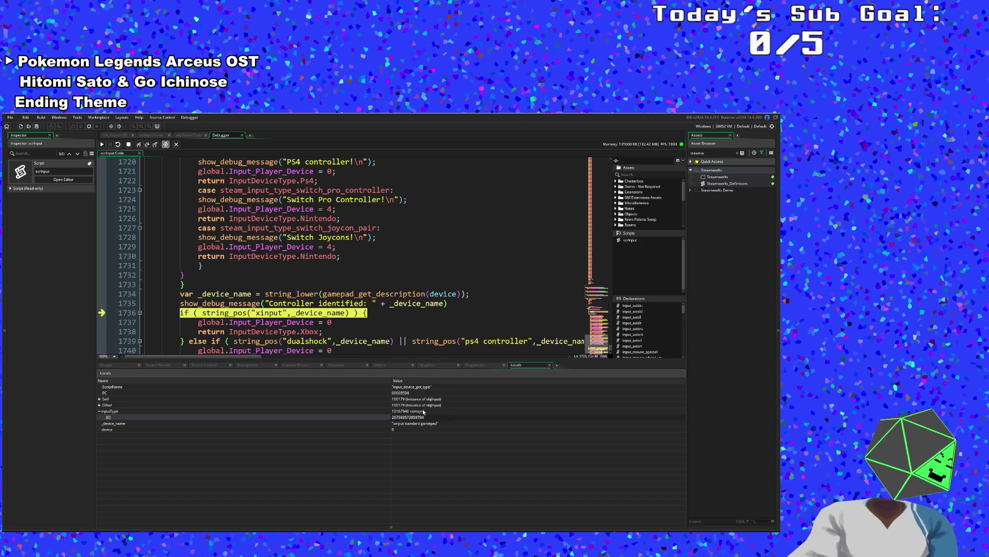
{"action": "scroll", "coordinate": [389, 330], "scroll_direction": "up", "scroll_amount": 4}
{"action": "left_click", "coordinate": [381, 294]}
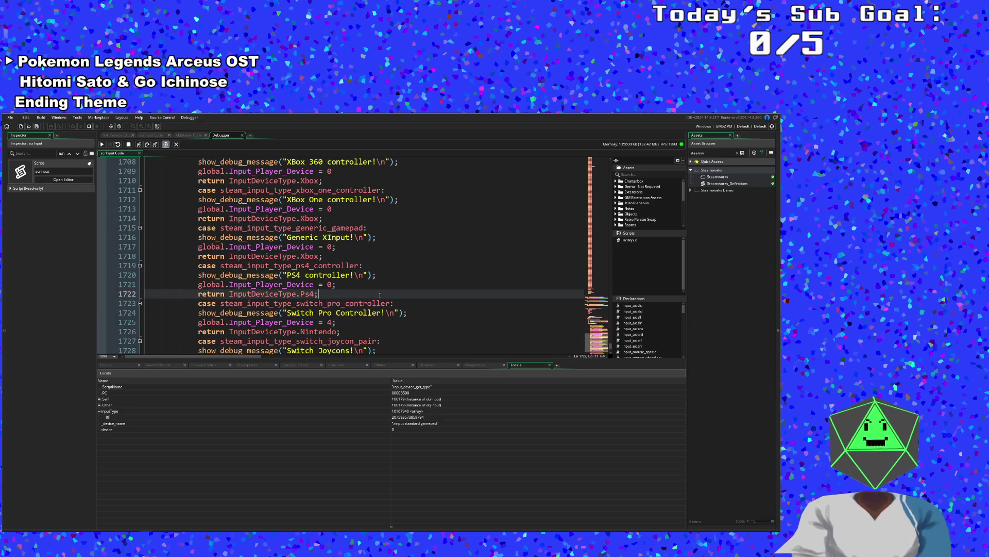
{"action": "left_click", "coordinate": [392, 304]}
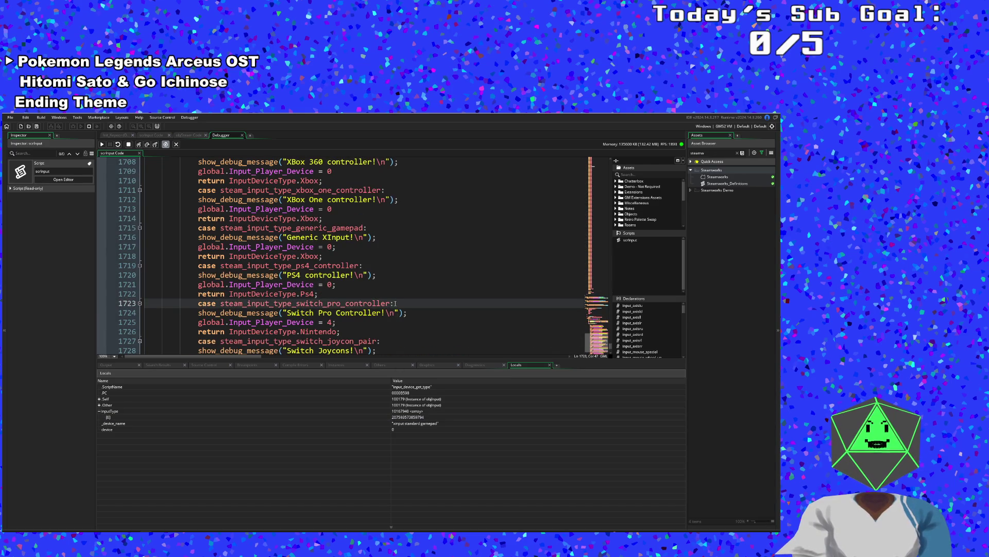
{"action": "left_click", "coordinate": [366, 324]}
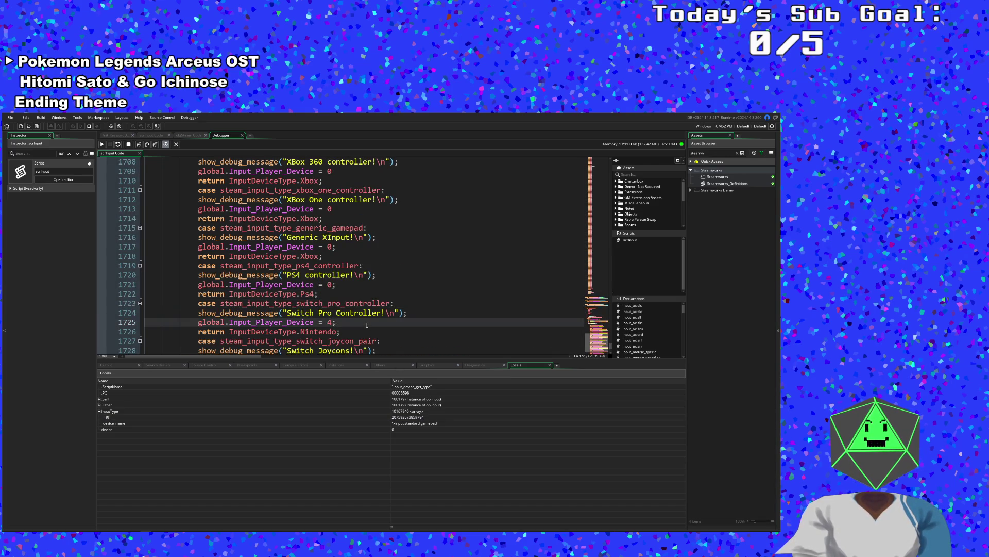
{"action": "key", "text": "Return"}
{"action": "key", "text": "ctrl+v"}
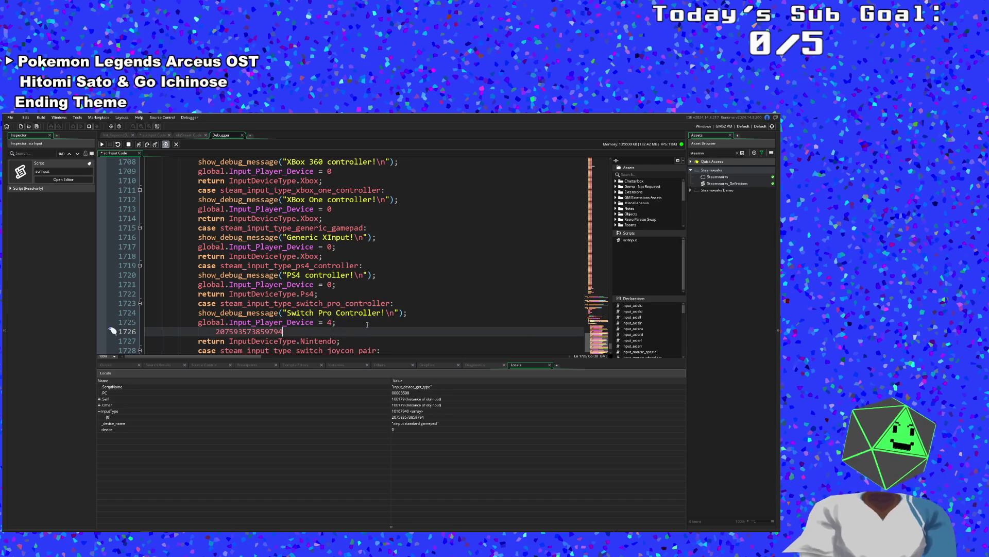
- Review the Switch Pro and Joycons case lines, then return to the pasted number's line
{"action": "left_click", "coordinate": [206, 329]}
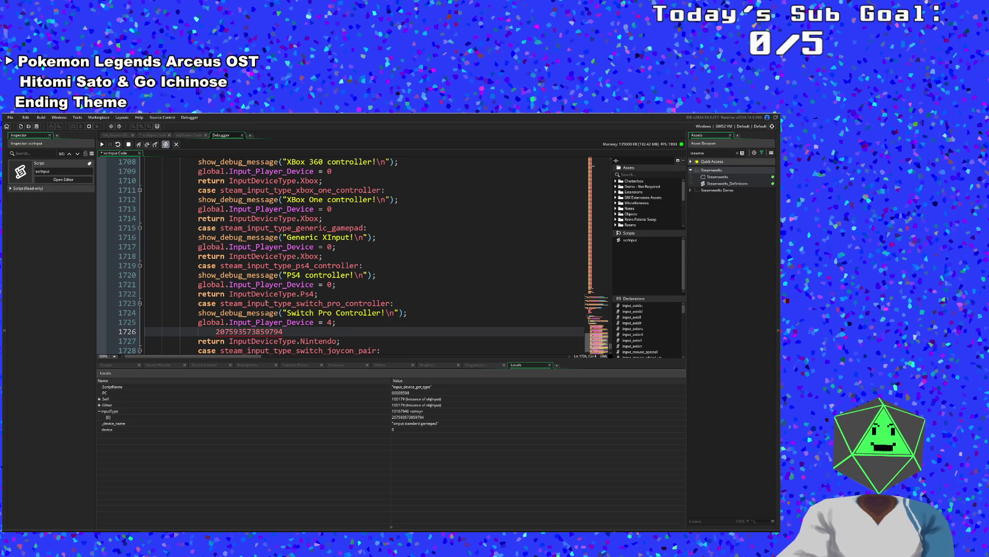
{"action": "scroll", "coordinate": [267, 304], "scroll_direction": "down", "scroll_amount": 2}
{"action": "left_click", "coordinate": [373, 303]}
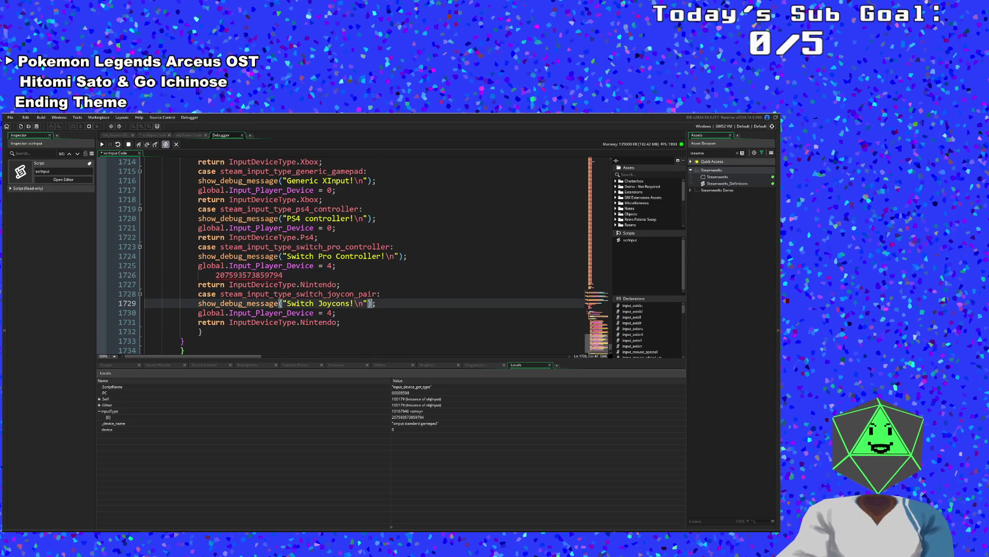
{"action": "left_click", "coordinate": [341, 264]}
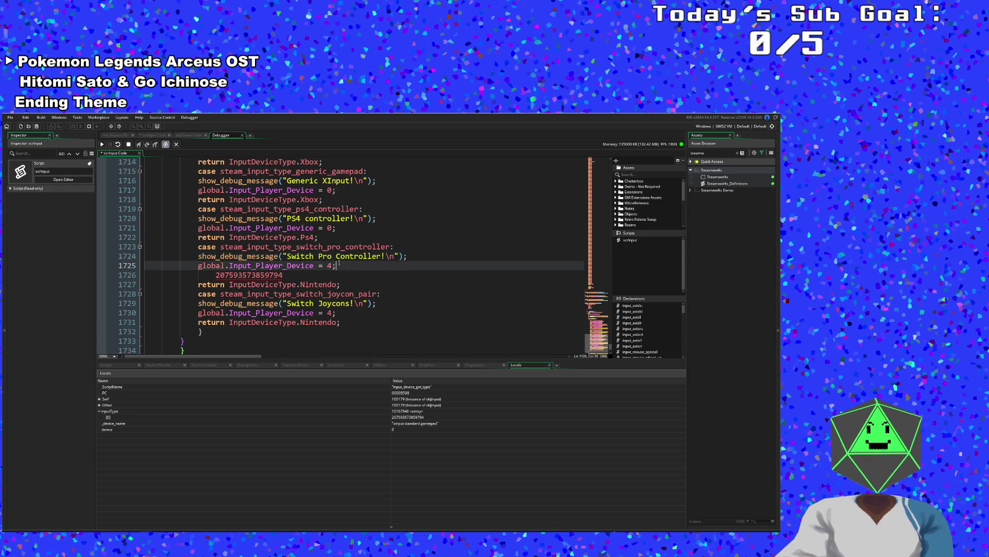
{"action": "mouse_move", "coordinate": [340, 264]}
{"action": "left_mouse_down"}
{"action": "mouse_move", "coordinate": [181, 256]}
{"action": "mouse_move", "coordinate": [145, 238]}
{"action": "mouse_move", "coordinate": [139, 250]}
{"action": "left_mouse_up"}
{"action": "left_click", "coordinate": [216, 257]}
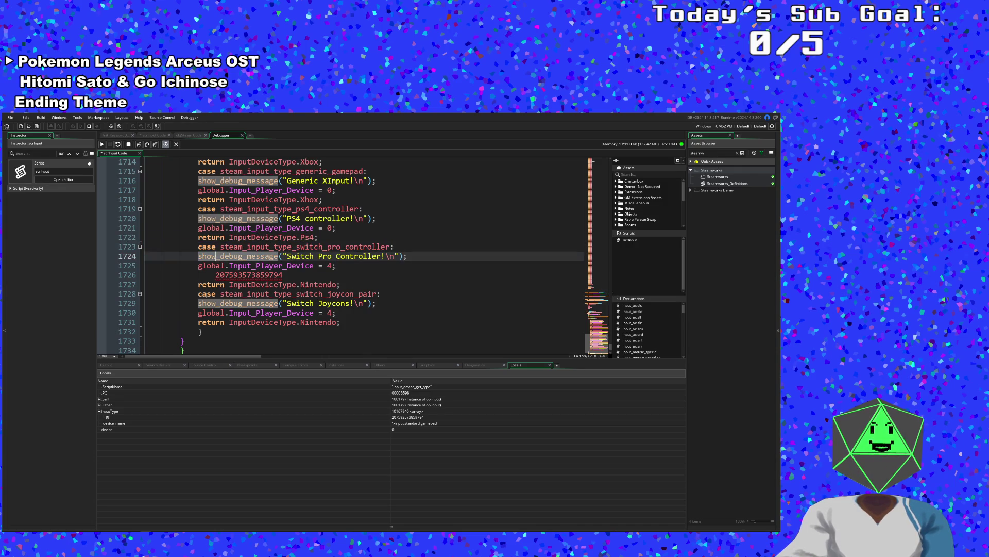
{"action": "left_click", "coordinate": [202, 275]}
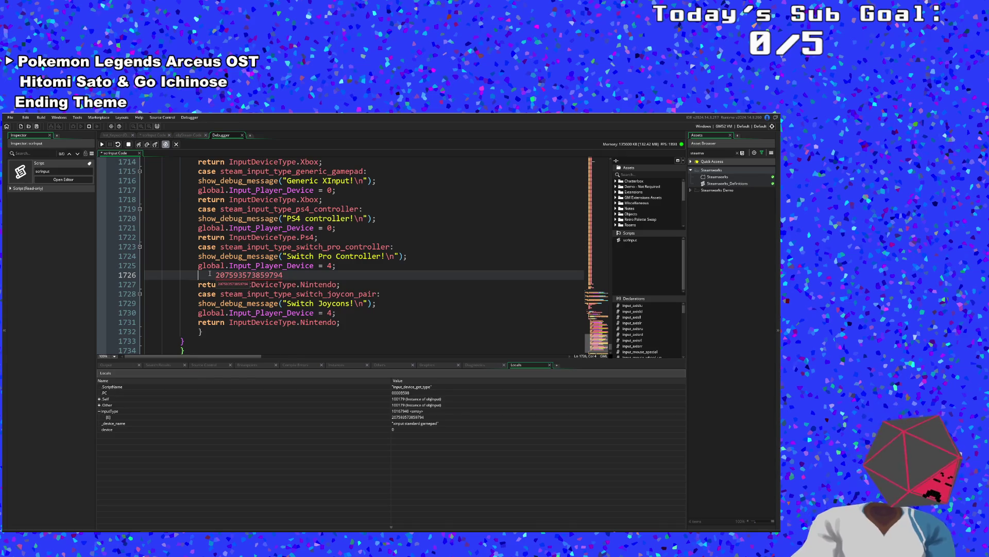
{"action": "type", "text": "case"}
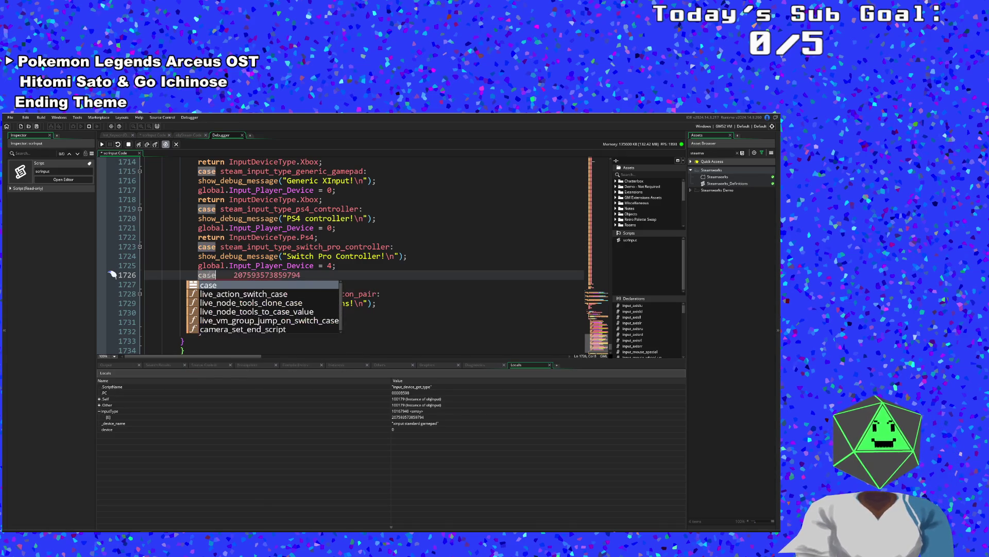
{"action": "key", "text": "Right"}
{"action": "key", "text": "Right"}
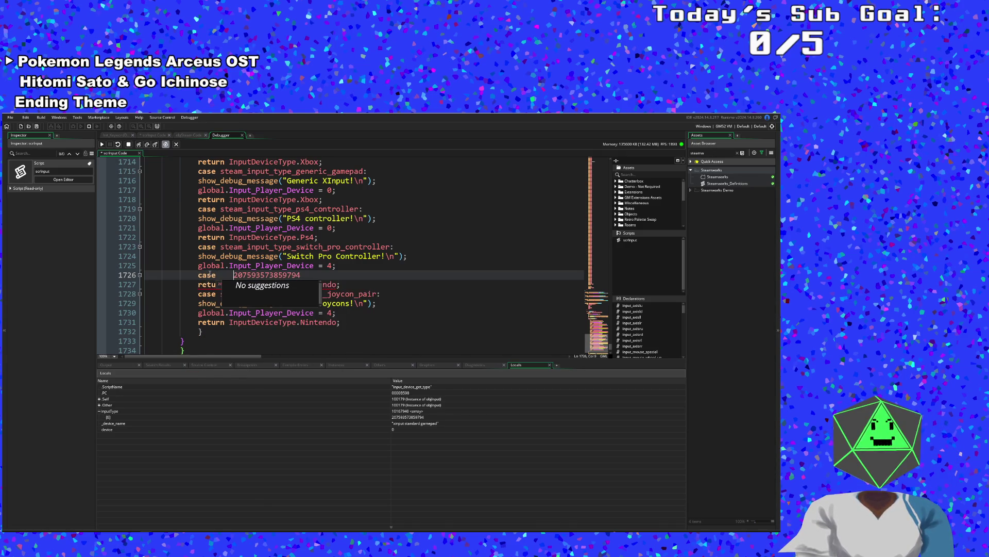
{"action": "key", "text": "BackSpace"}
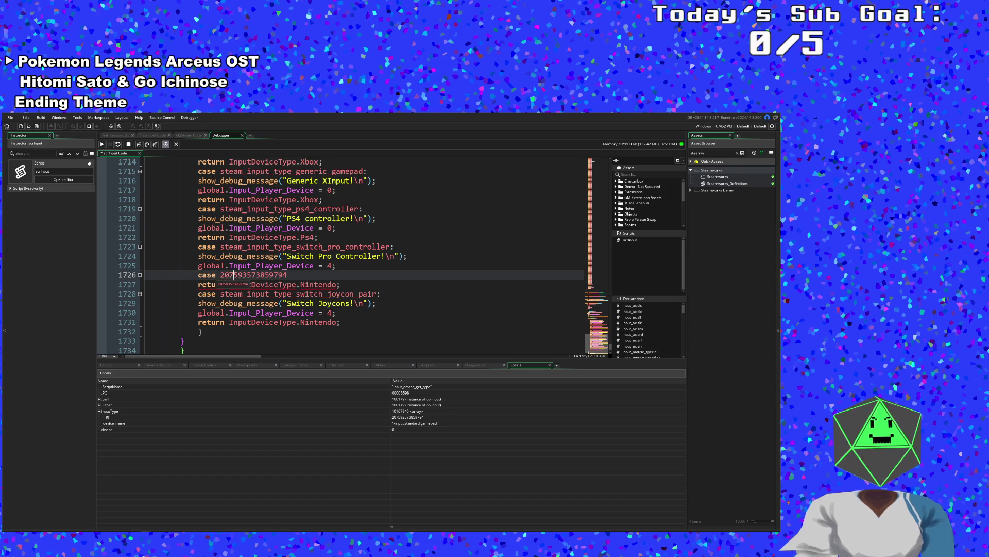
{"action": "type", "text": ":"}
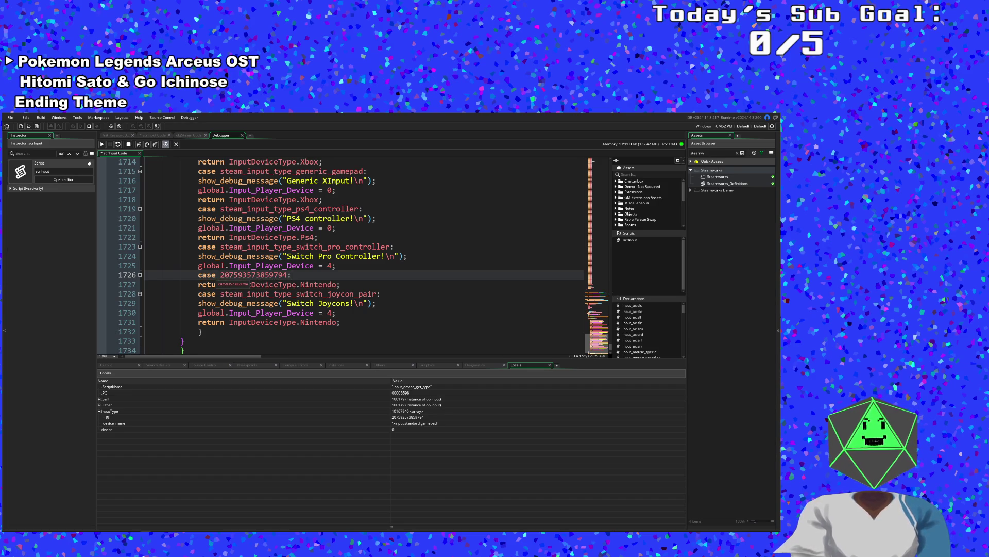
{"action": "key", "text": "Return"}
{"action": "key", "text": "Tab"}
{"action": "left_click_drag", "start_coordinate": [411, 254], "coordinate": [199, 256]}
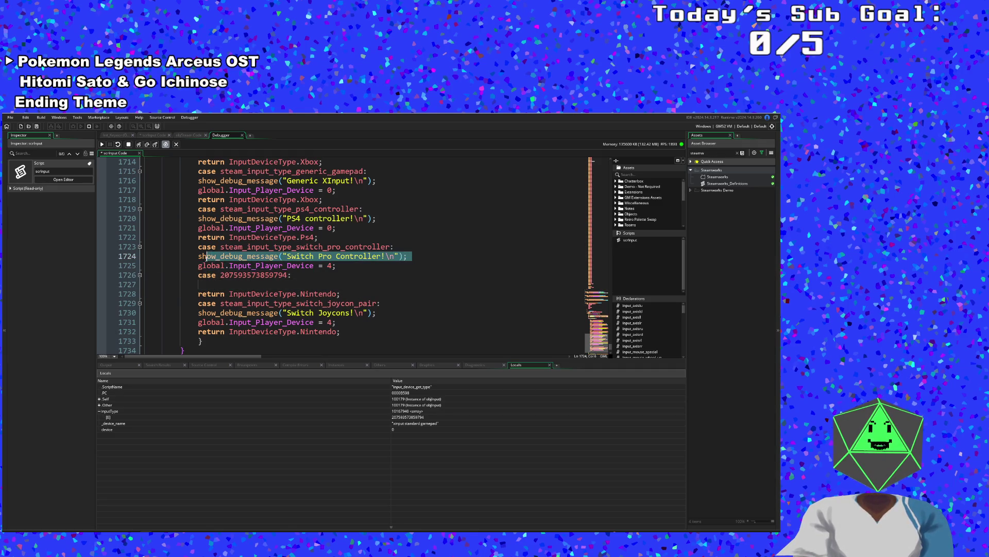
{"action": "right_click", "coordinate": [201, 261]}
- Paste the Switch Pro Controller show_debug_message line into the new case
{"action": "left_click", "coordinate": [212, 295]}
{"action": "left_click", "coordinate": [215, 285]}
{"action": "key", "text": "ctrl+v"}
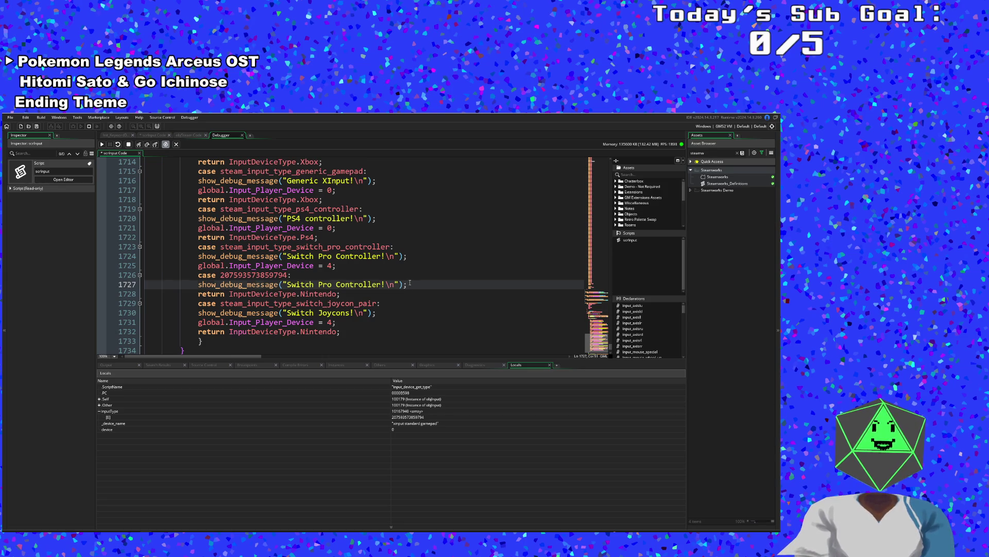
{"action": "key", "text": "Return"}
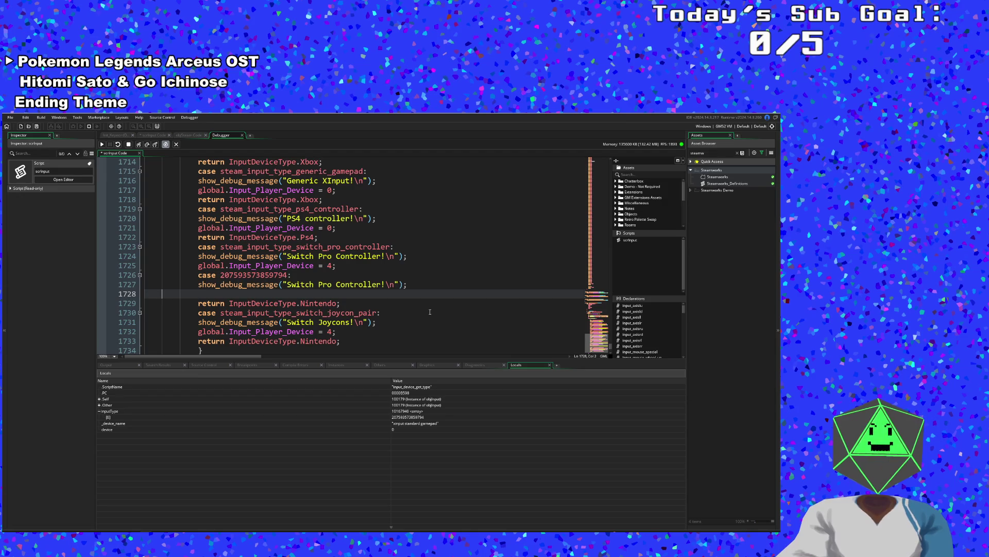
{"action": "key", "text": "BackSpace"}
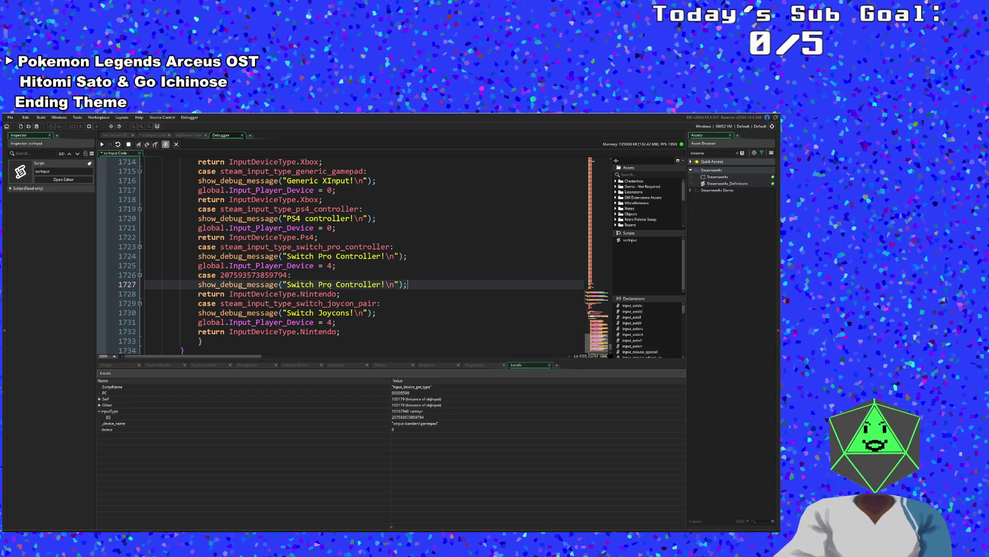
- Copy 'return InputDeviceType.Nintendo;' and paste it on a new line above the new case label
{"action": "left_click_drag", "start_coordinate": [340, 294], "coordinate": [198, 294]}
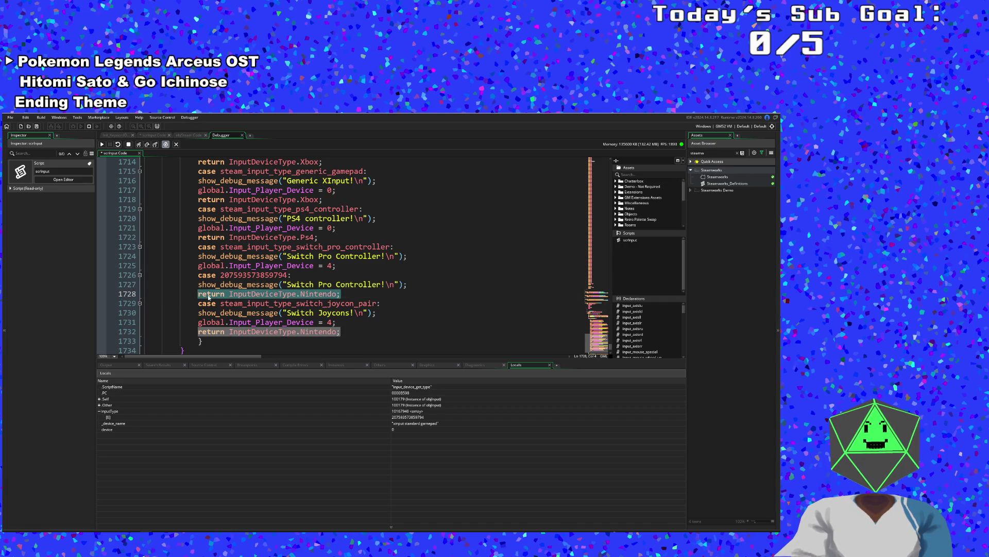
{"action": "right_click", "coordinate": [208, 297]}
{"action": "left_click", "coordinate": [273, 313]}
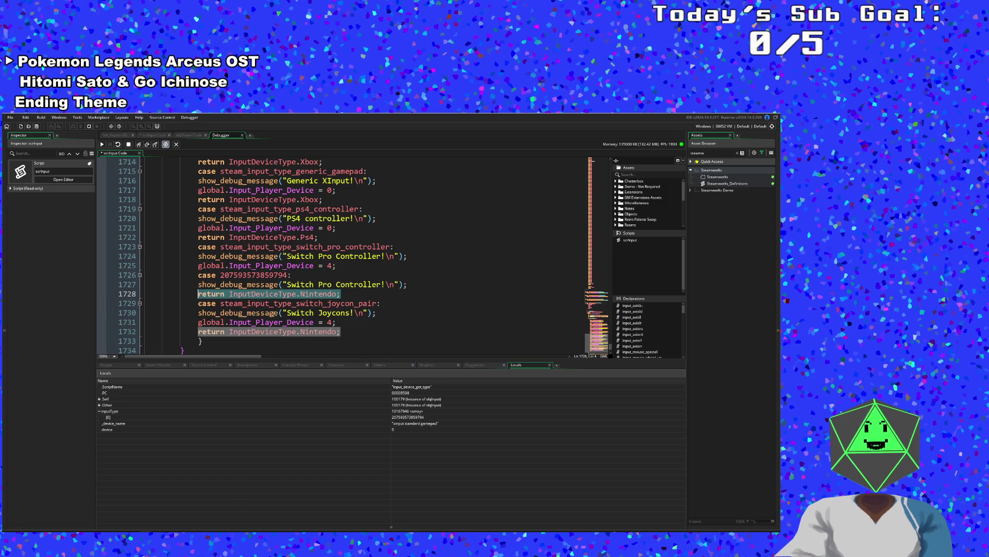
{"action": "left_click", "coordinate": [298, 279]}
{"action": "left_click", "coordinate": [338, 265]}
{"action": "key", "text": "Return"}
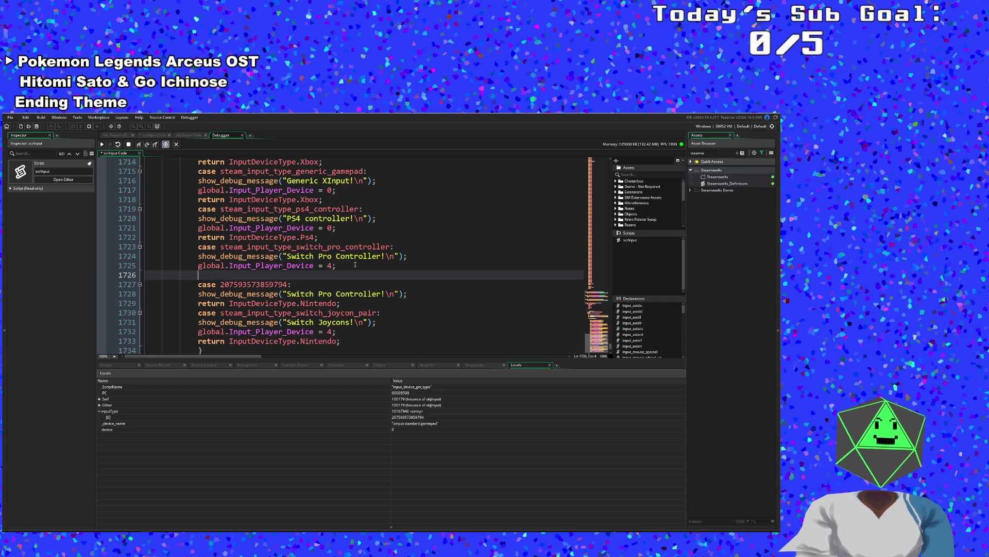
{"action": "key", "text": "ctrl+v"}
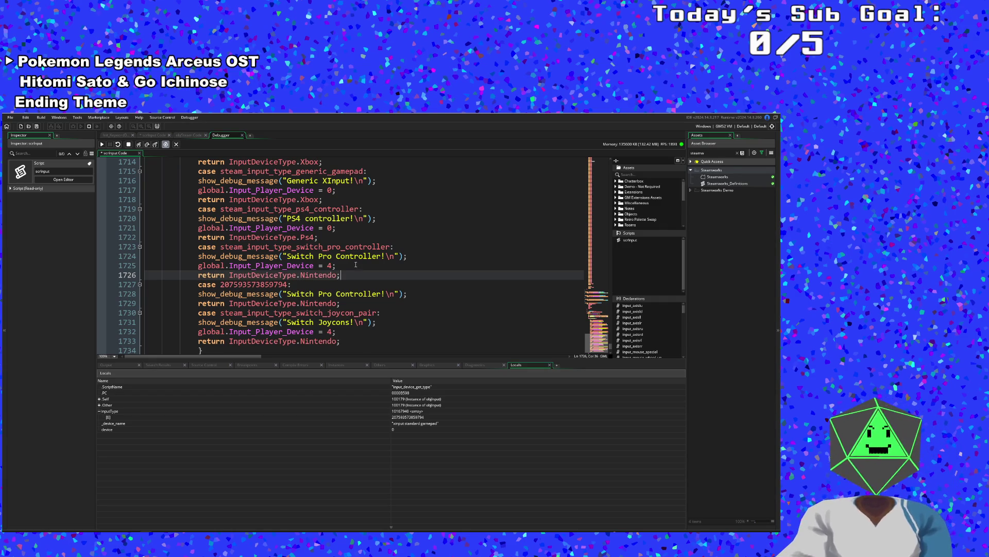
- Copy 'global.Input_Player_Device = 4;' and paste it below the new case's debug message
{"action": "mouse_move", "coordinate": [337, 264]}
{"action": "left_mouse_down"}
{"action": "mouse_move", "coordinate": [201, 257]}
{"action": "mouse_move", "coordinate": [199, 266]}
{"action": "left_mouse_up"}
{"action": "right_click", "coordinate": [204, 266]}
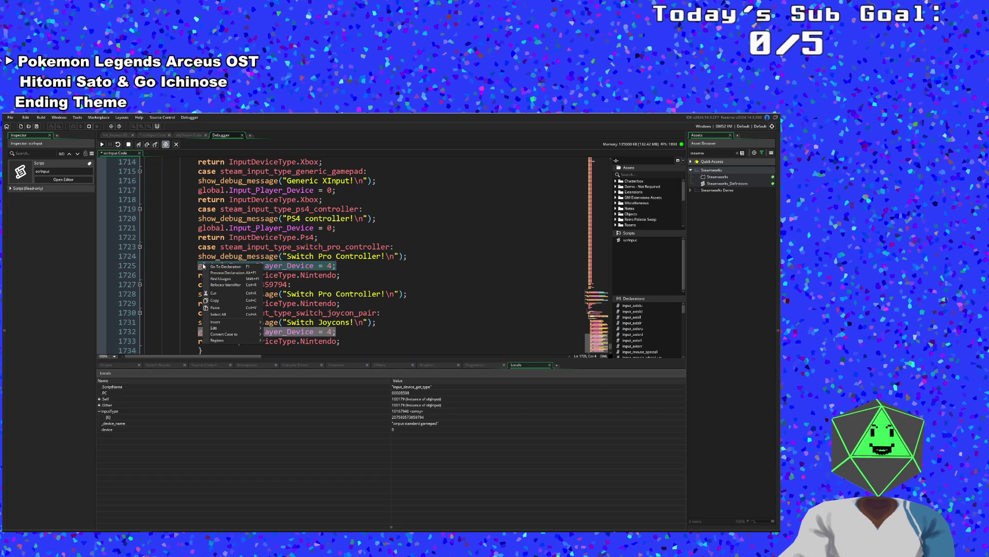
{"action": "left_click", "coordinate": [214, 300]}
{"action": "left_click", "coordinate": [347, 313]}
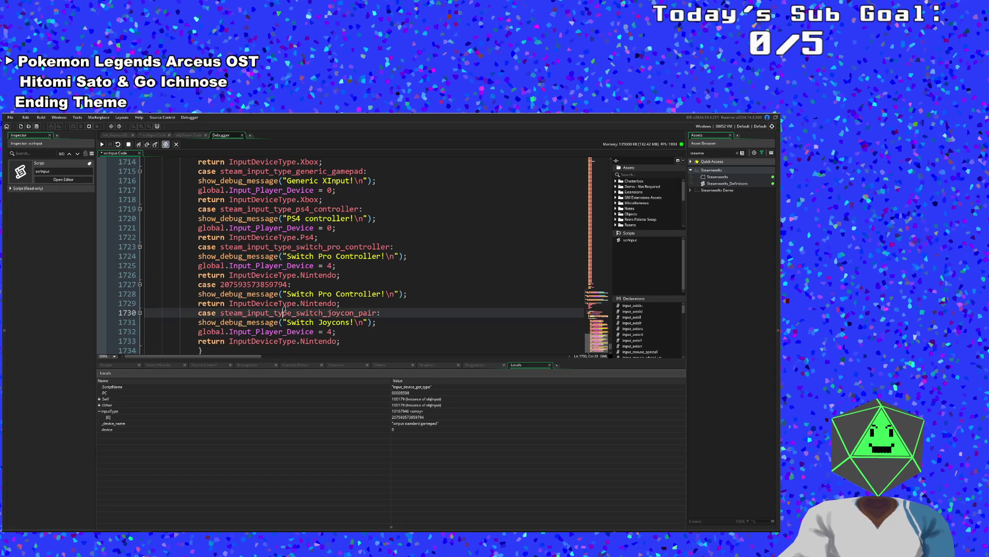
{"action": "left_click", "coordinate": [346, 303]}
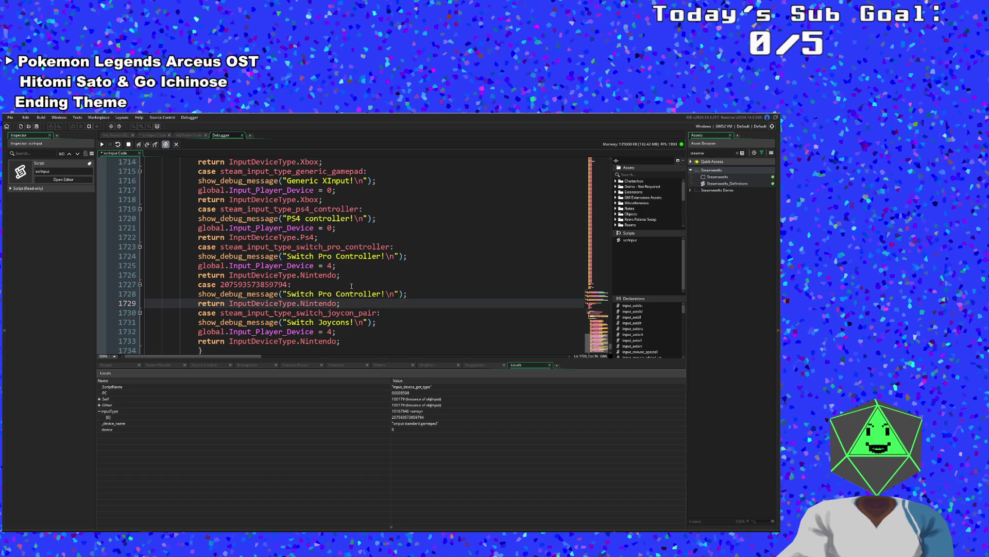
{"action": "left_click", "coordinate": [414, 294]}
{"action": "key", "text": "Return"}
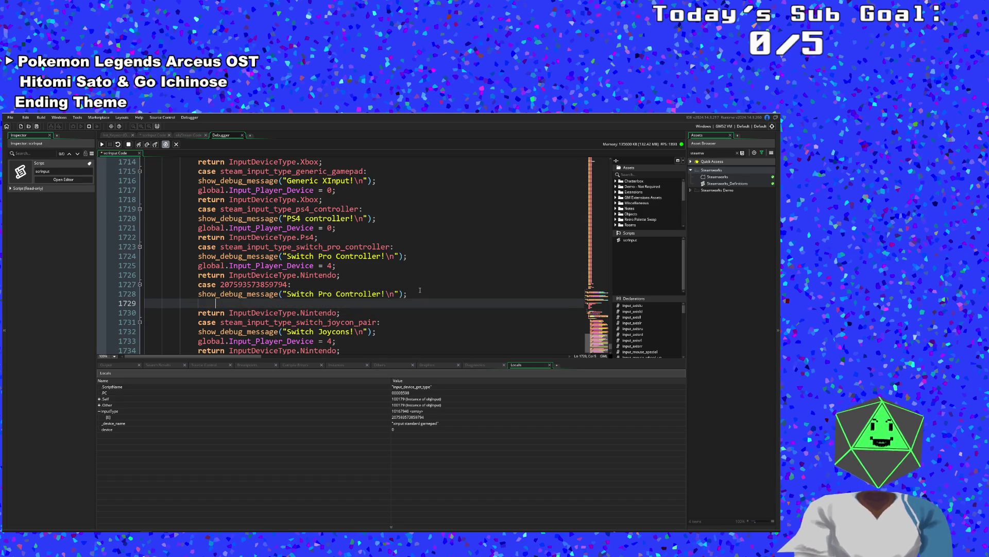
{"action": "key", "text": "ctrl+v"}
{"action": "left_click", "coordinate": [305, 256]}
{"action": "left_click", "coordinate": [9, 117]}
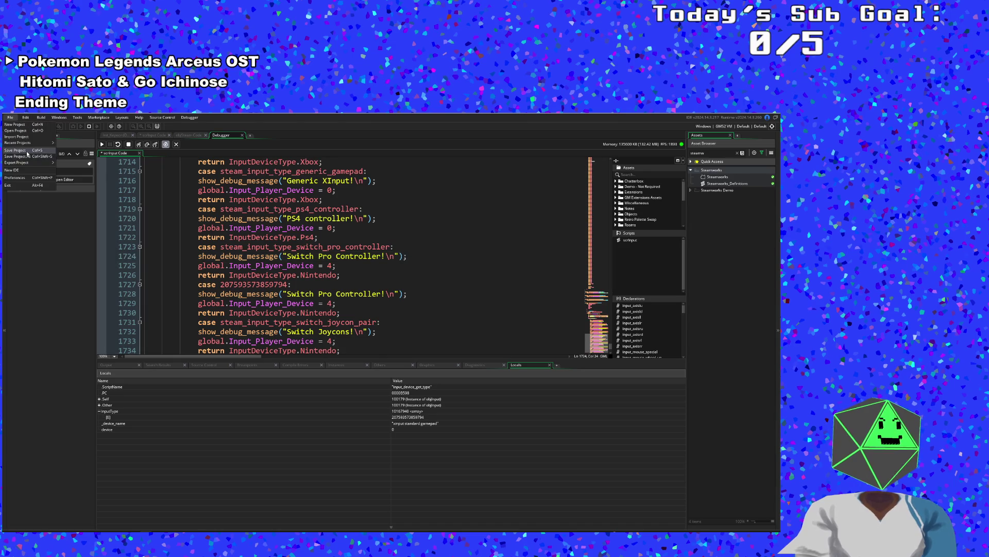
- Save the project, build and run the game, and press Enter at the title screen
{"action": "left_click", "coordinate": [27, 154]}
{"action": "left_click", "coordinate": [73, 126]}
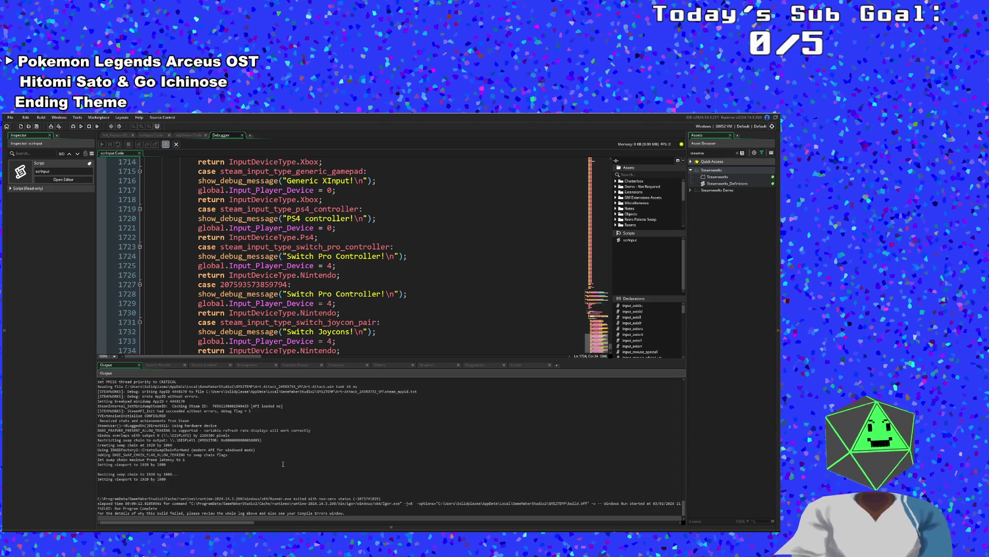
{"action": "left_click", "coordinate": [81, 126]}
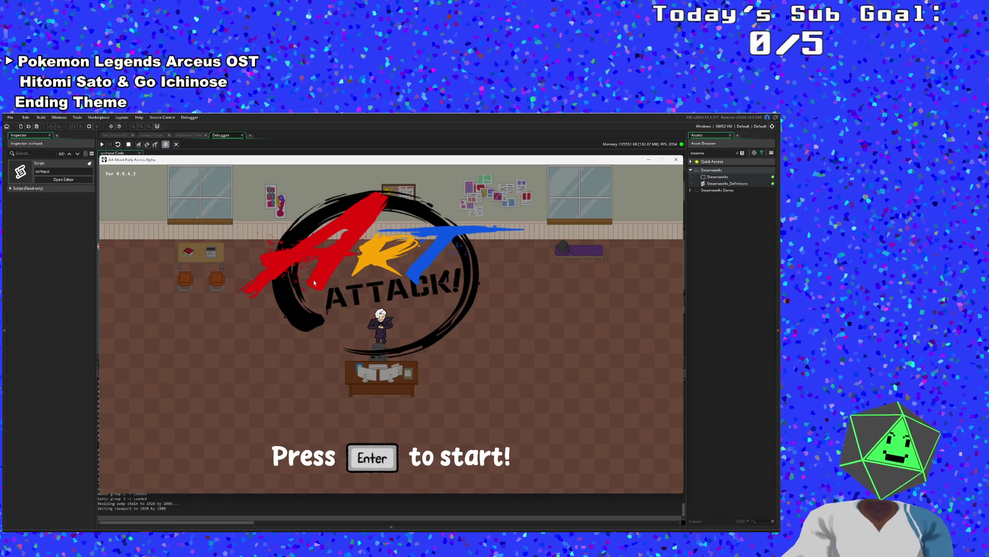
{"action": "key", "text": "Return"}
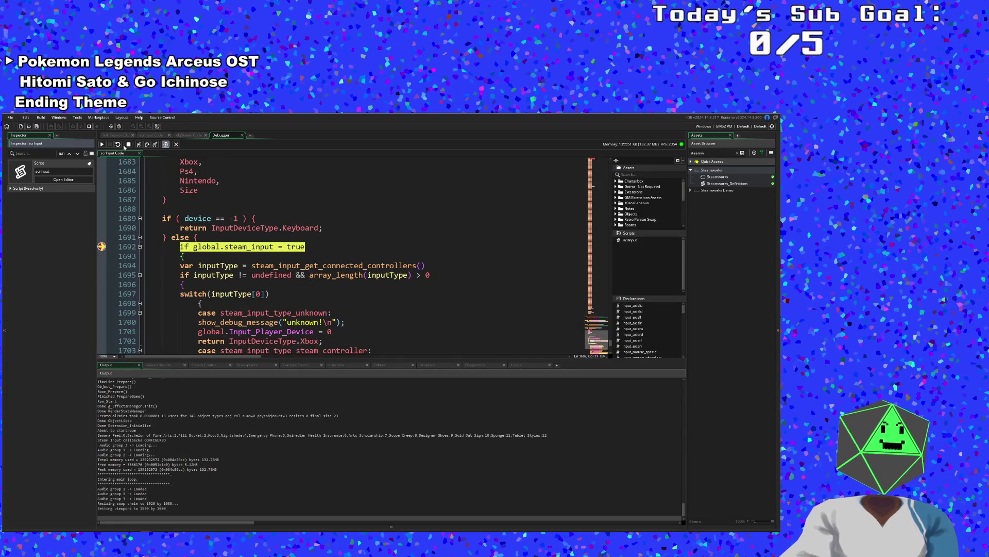
- Show the local variables and step through the controller-type switch past the Xbox One case
{"action": "key", "text": "F10"}
{"action": "key", "text": "F10"}
{"action": "key", "text": "F10"}
{"action": "mouse_move", "coordinate": [215, 266]}
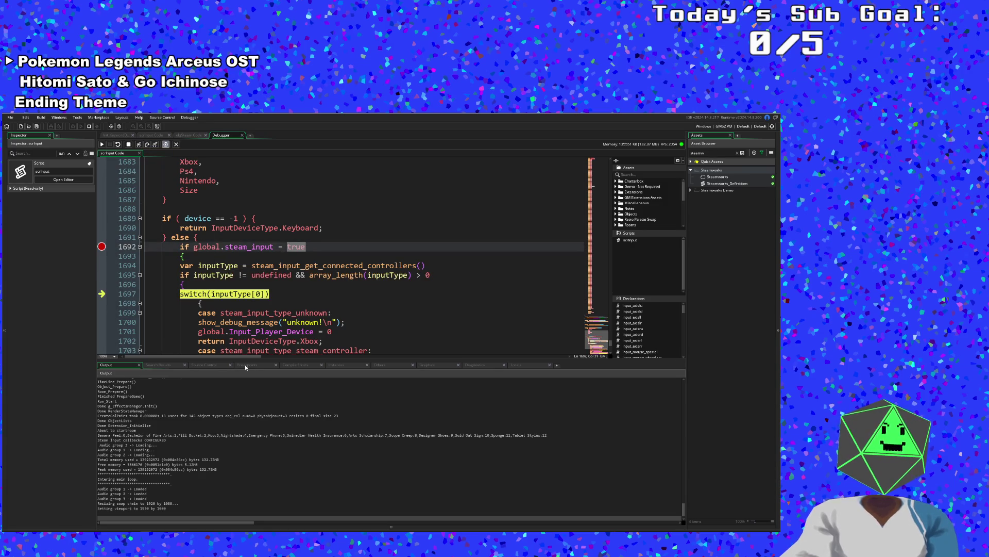
{"action": "left_click", "coordinate": [517, 365]}
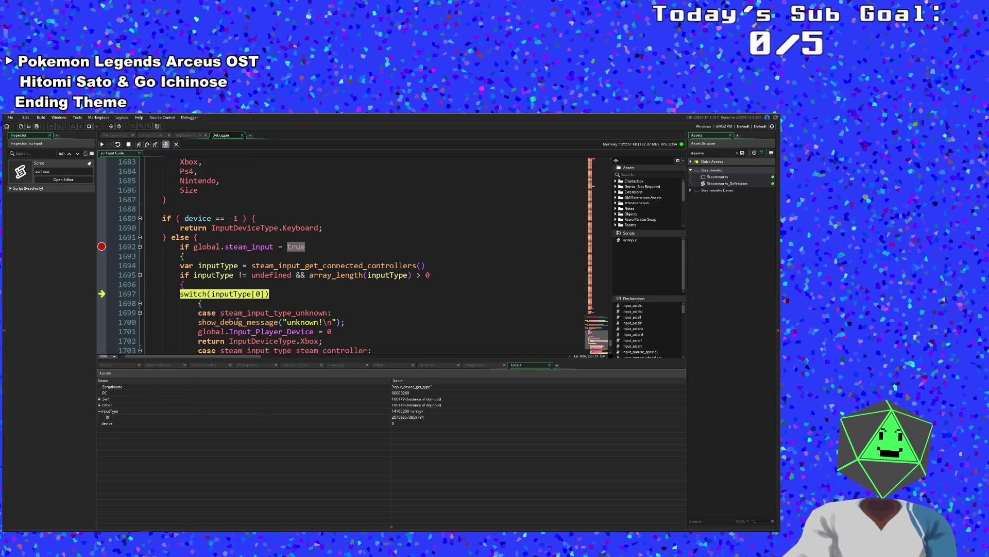
{"action": "scroll", "coordinate": [237, 321], "scroll_direction": "down", "scroll_amount": 2}
{"action": "left_click", "coordinate": [139, 145]}
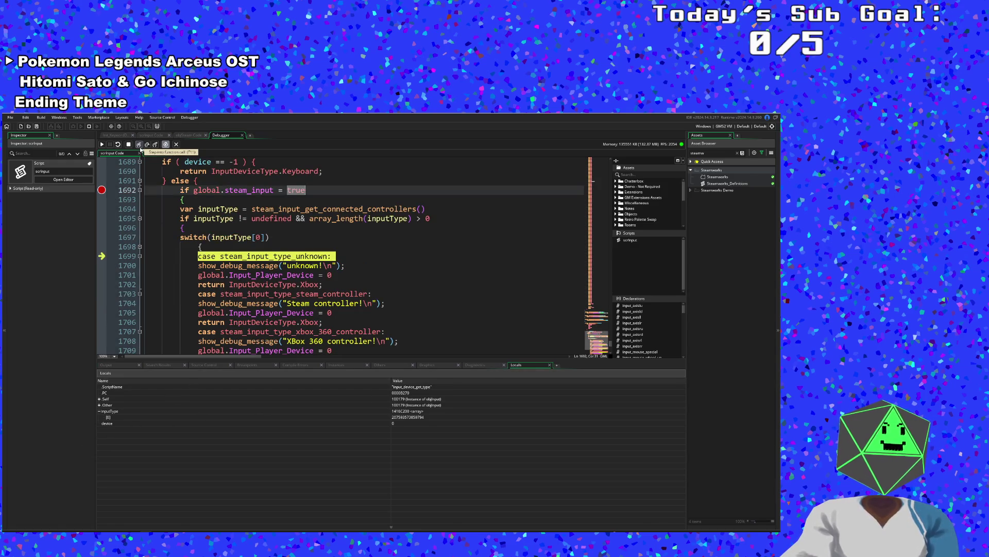
{"action": "left_click", "coordinate": [140, 145]}
{"action": "left_click", "coordinate": [139, 144]}
{"action": "left_click", "coordinate": [139, 145]}
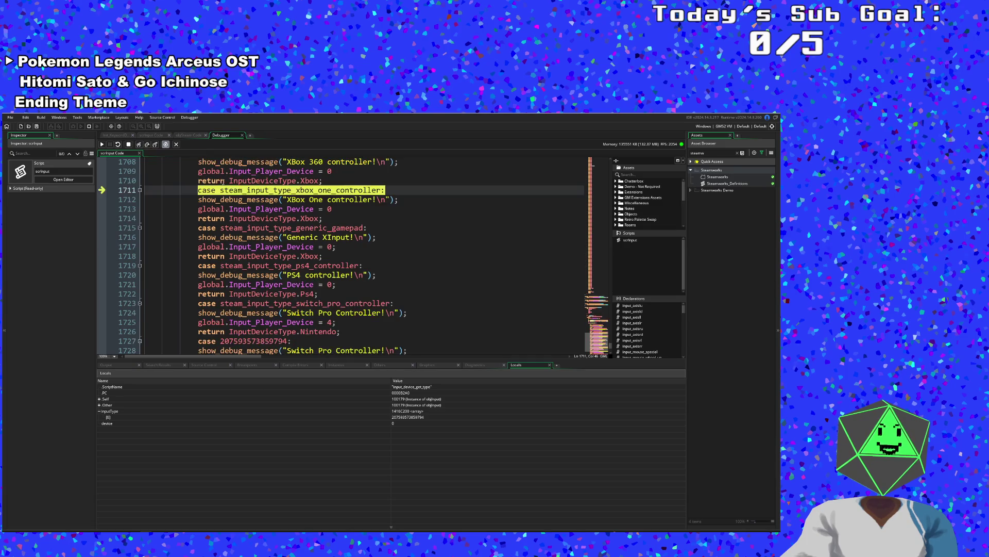
{"action": "left_click", "coordinate": [140, 145]}
{"action": "left_click", "coordinate": [140, 145]}
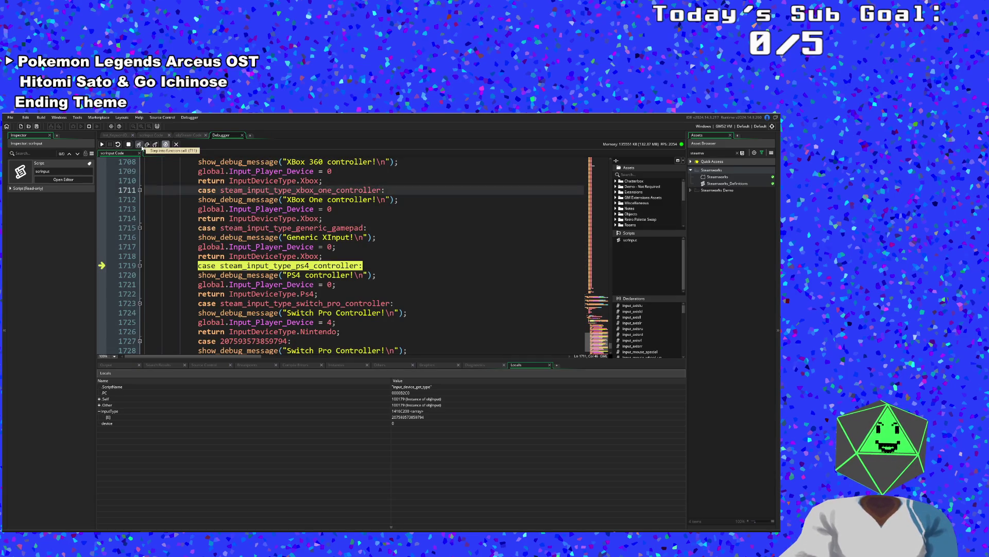
{"action": "left_click", "coordinate": [140, 145]}
- Step through the matched Switch Pro case back into objInput, then resume the game
{"action": "left_click", "coordinate": [141, 147]}
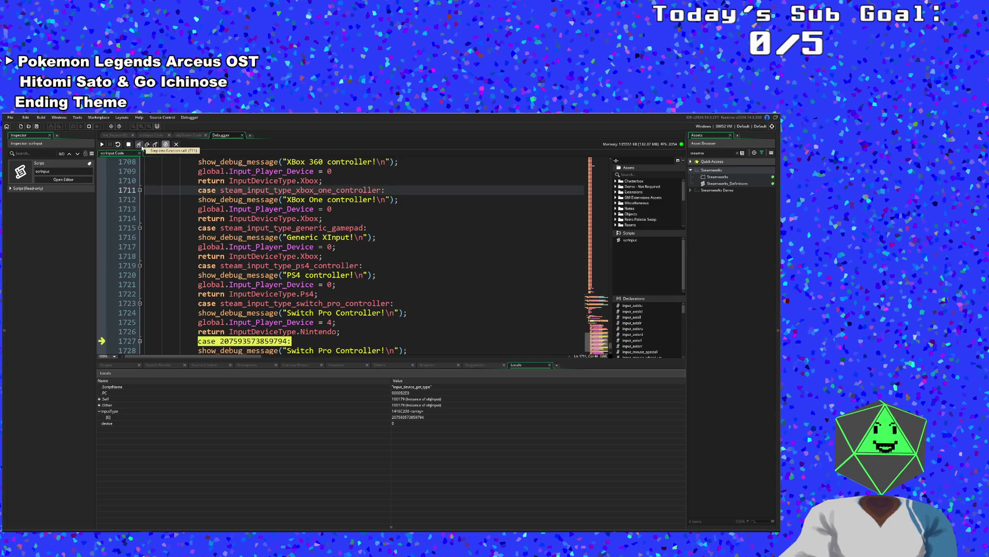
{"action": "scroll", "coordinate": [230, 233], "scroll_direction": "down", "scroll_amount": 2}
{"action": "left_click", "coordinate": [138, 146]}
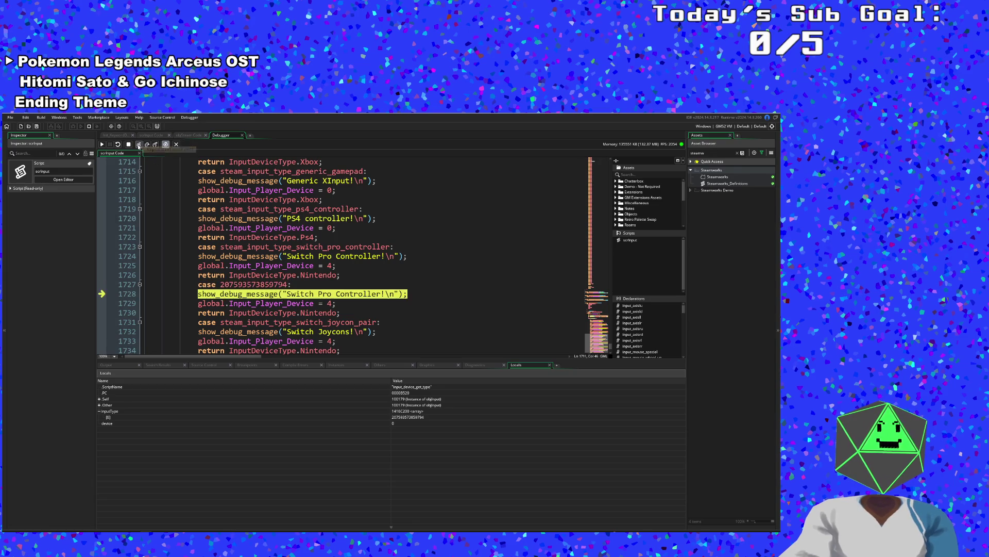
{"action": "left_click", "coordinate": [138, 146]}
{"action": "left_click", "coordinate": [139, 145]}
{"action": "left_click", "coordinate": [139, 146]}
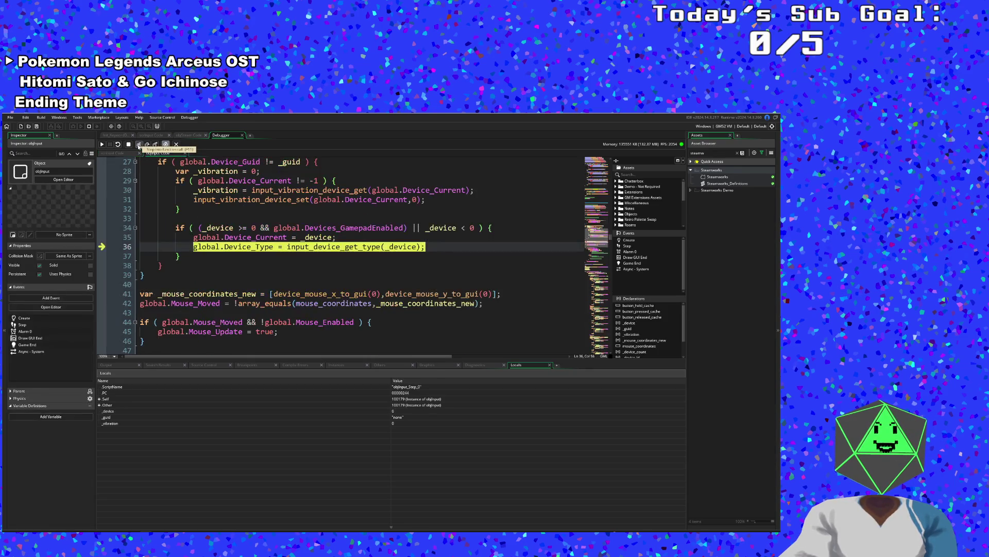
{"action": "left_click", "coordinate": [139, 146]}
{"action": "left_click", "coordinate": [102, 144]}
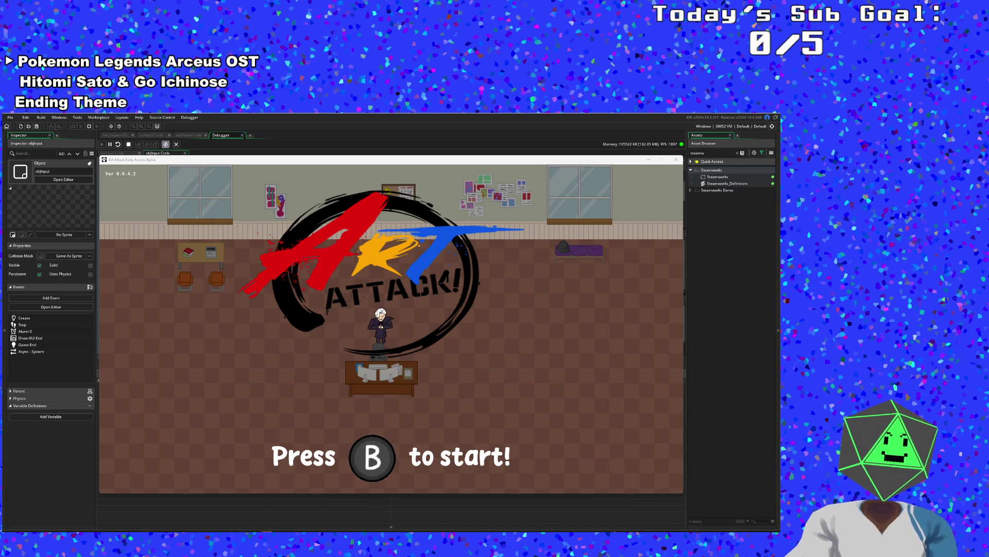
- Resume the game, then remove the breakpoint on scrInput line 1692
{"action": "mouse_move", "coordinate": [238, 423]}
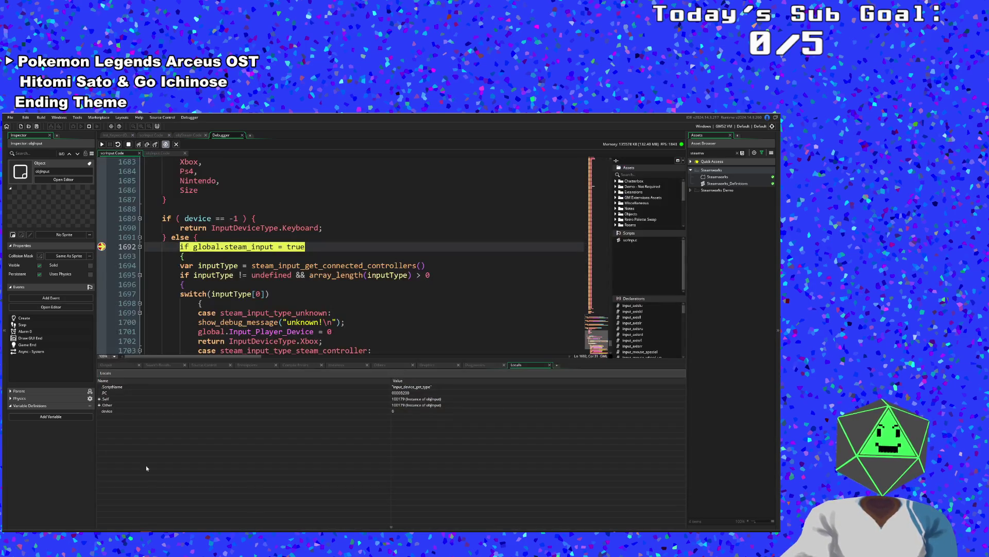
{"action": "left_click", "coordinate": [102, 145]}
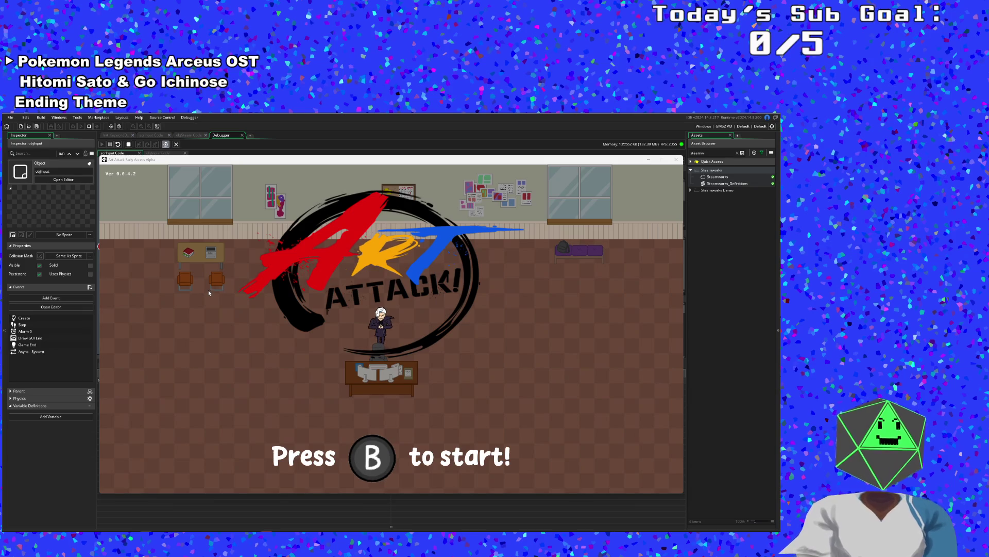
{"action": "left_click", "coordinate": [649, 160]}
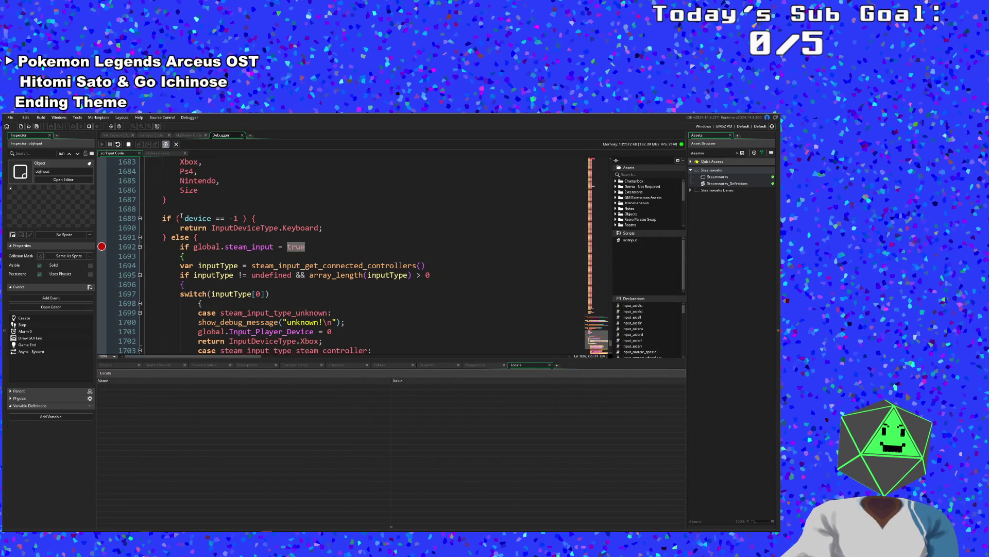
{"action": "left_click", "coordinate": [102, 247]}
- Continue the game, move up and down through its main menu, and close it
{"action": "left_click", "coordinate": [103, 144]}
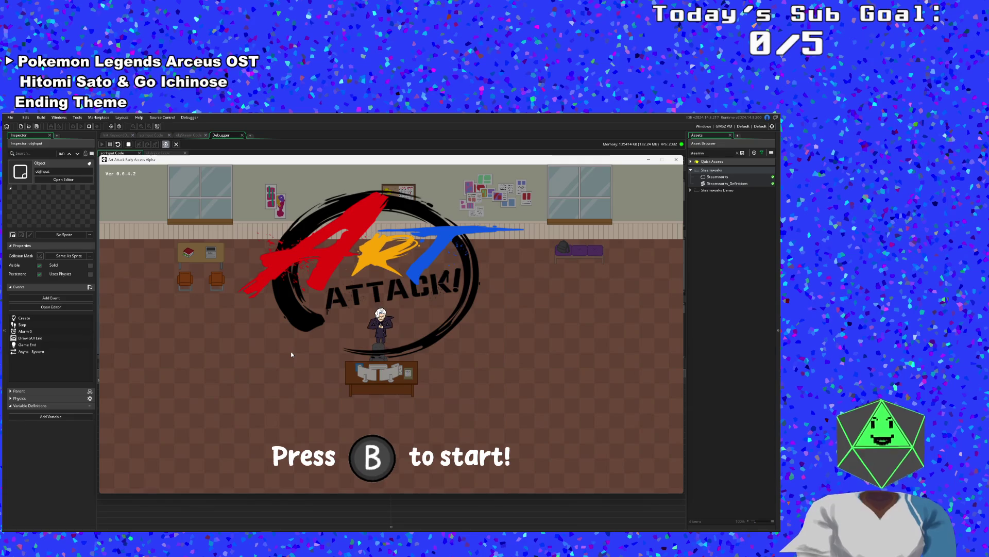
{"action": "key", "text": "Down"}
{"action": "key", "text": "Down"}
{"action": "key", "text": "Down"}
{"action": "key", "text": "Down"}
{"action": "key", "text": "Up"}
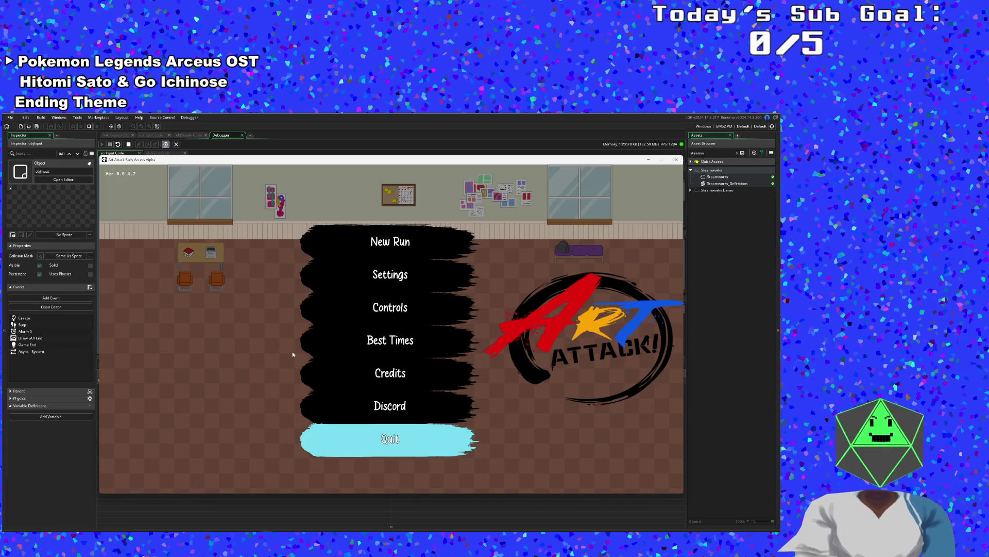
{"action": "left_click", "coordinate": [676, 160]}
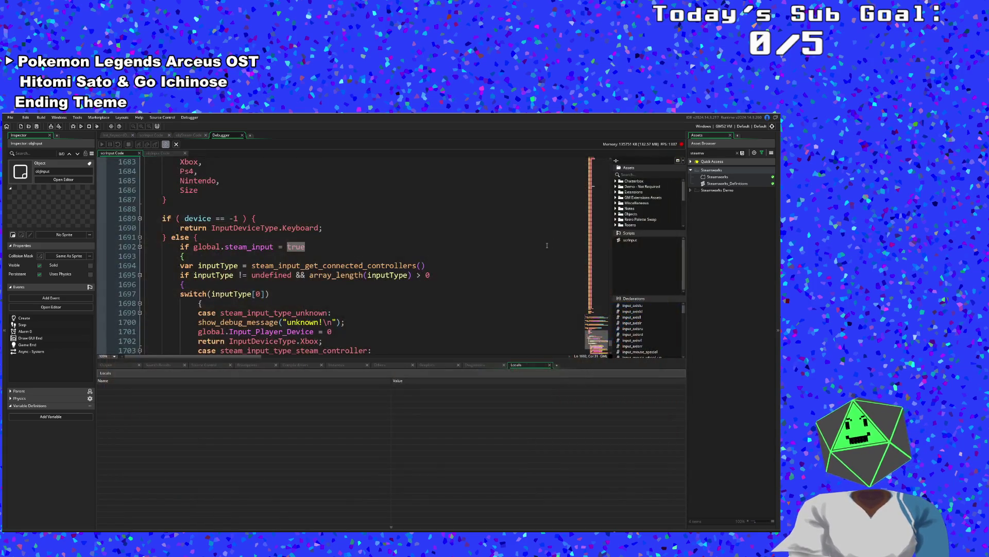
- Open objInput's code via the Ctrl+T asset search and scroll to the Nintendo mappings
{"action": "key", "text": "ctrl+t"}
{"action": "type", "text": "obj"}
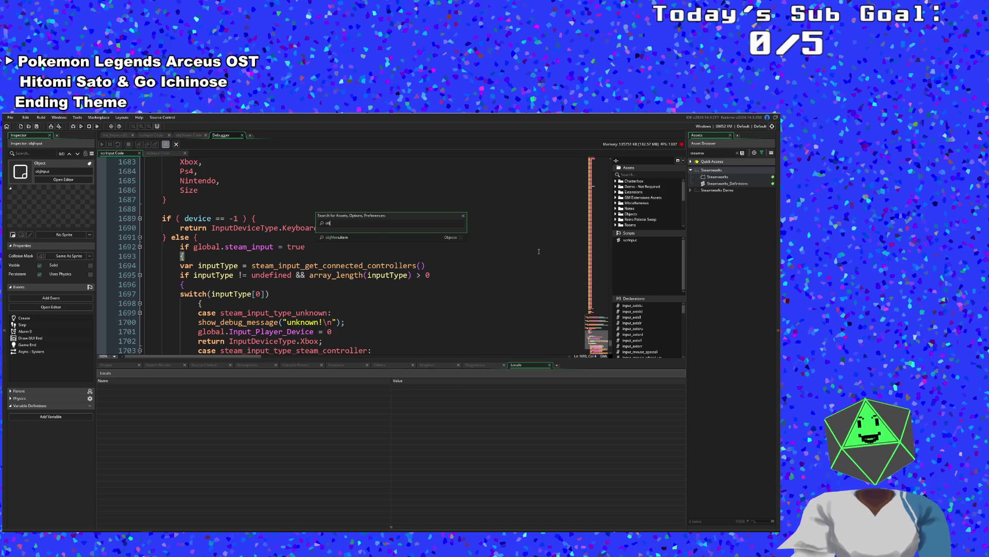
{"action": "type", "text": "j"}
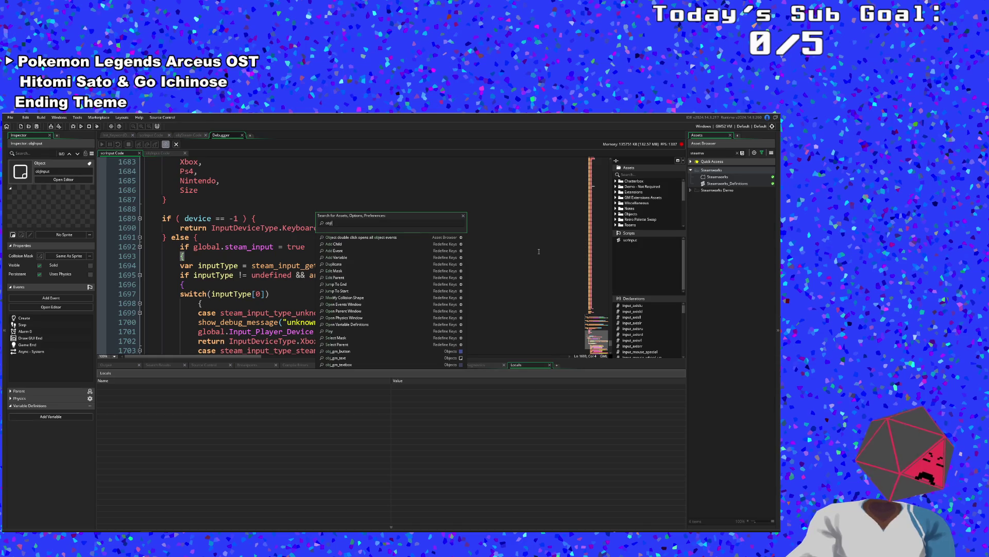
{"action": "type", "text": "In"}
{"action": "key", "text": "Return"}
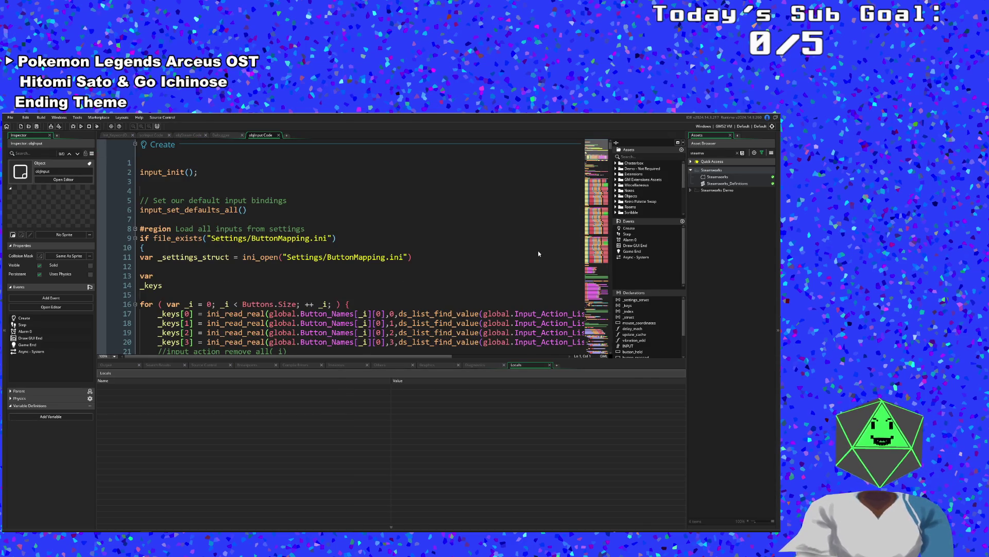
{"action": "scroll", "coordinate": [478, 235], "scroll_direction": "down", "scroll_amount": 10}
{"action": "scroll", "coordinate": [478, 235], "scroll_direction": "down", "scroll_amount": 14}
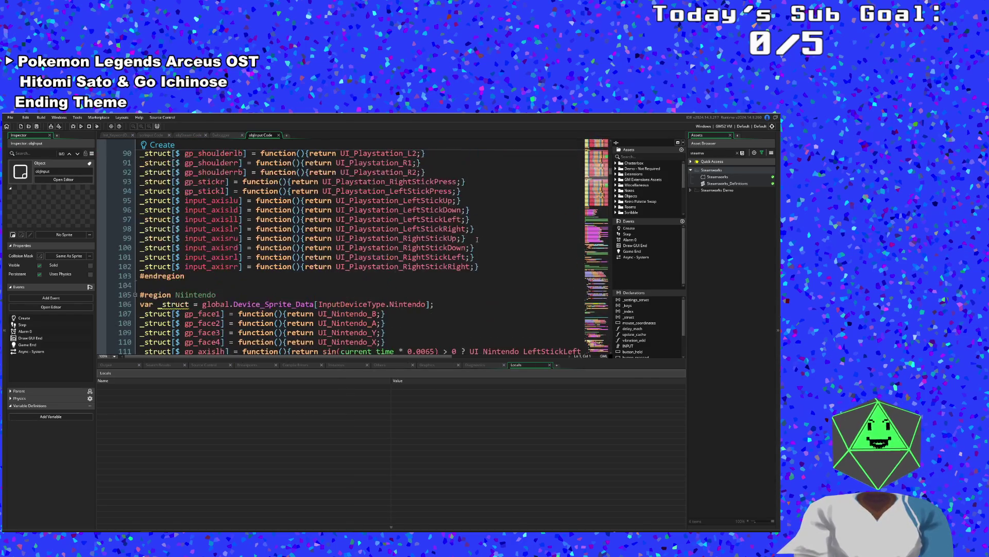
{"action": "scroll", "coordinate": [477, 239], "scroll_direction": "down", "scroll_amount": 4}
- Change gp_face1's prompt to UI_Nintendo_A and gp_face2's to UI_Nintendo_B
{"action": "left_click", "coordinate": [333, 228]}
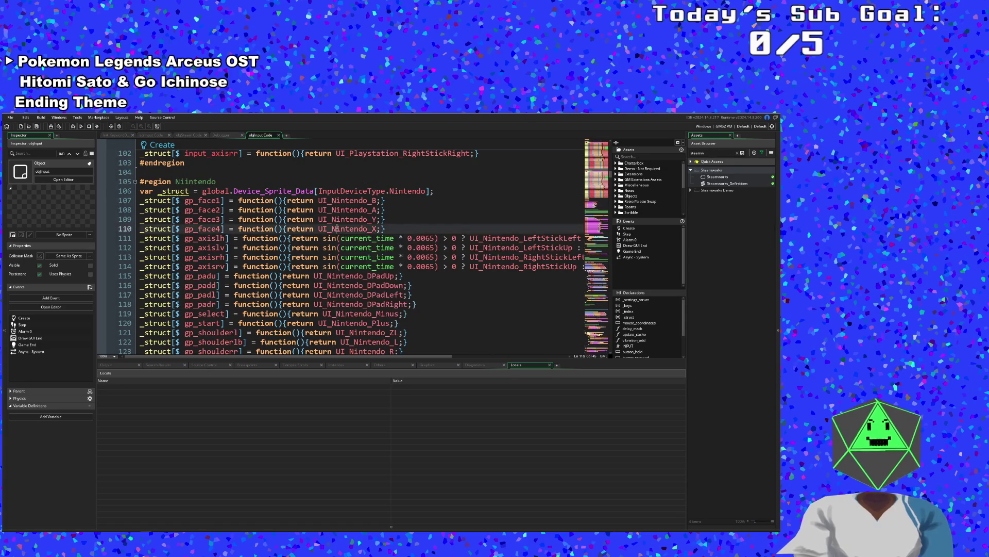
{"action": "left_click", "coordinate": [332, 219]}
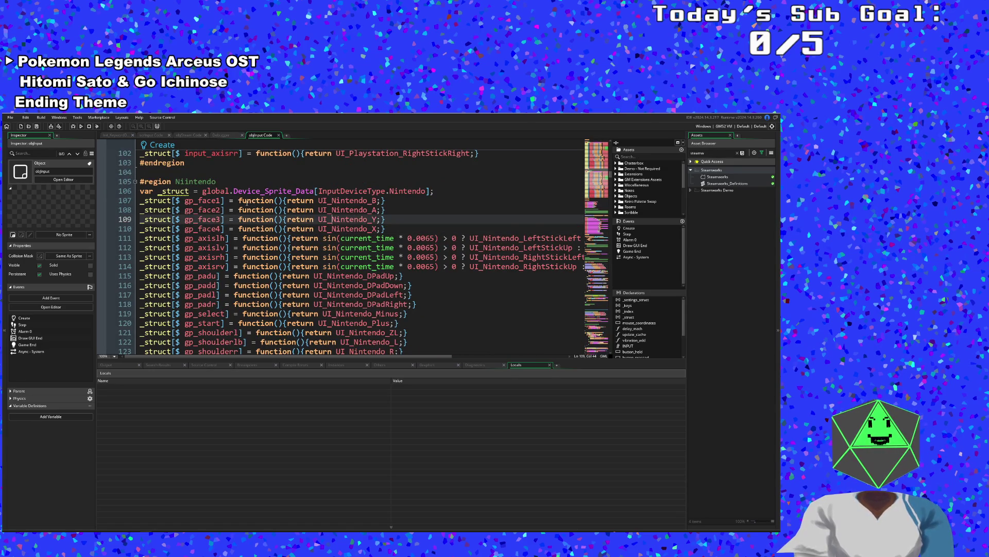
{"action": "mouse_move", "coordinate": [220, 199]}
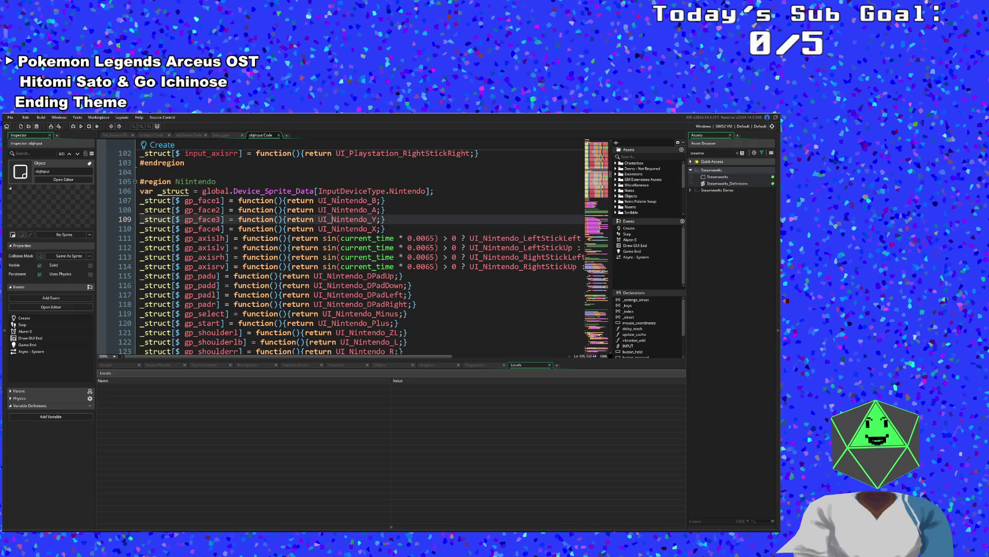
{"action": "left_click", "coordinate": [377, 200]}
{"action": "key", "text": "BackSpace"}
{"action": "type", "text": "A"}
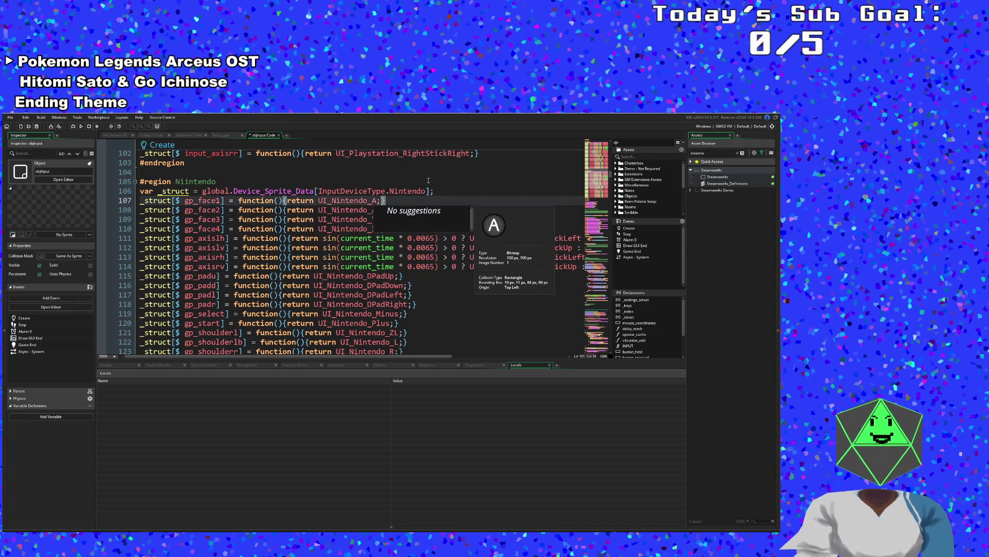
{"action": "key", "text": "Down"}
{"action": "key", "text": "Home"}
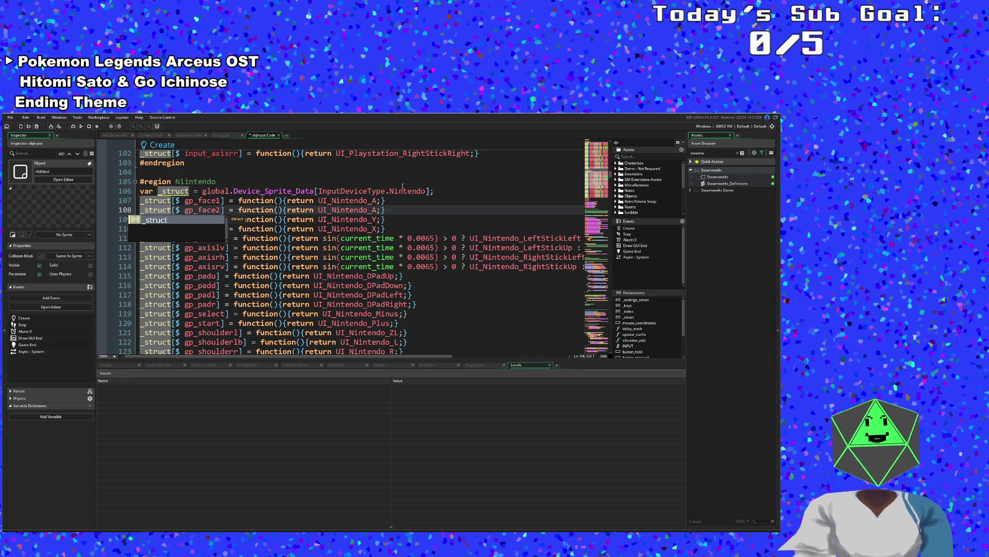
{"action": "left_click", "coordinate": [378, 210]}
{"action": "key", "text": "BackSpace"}
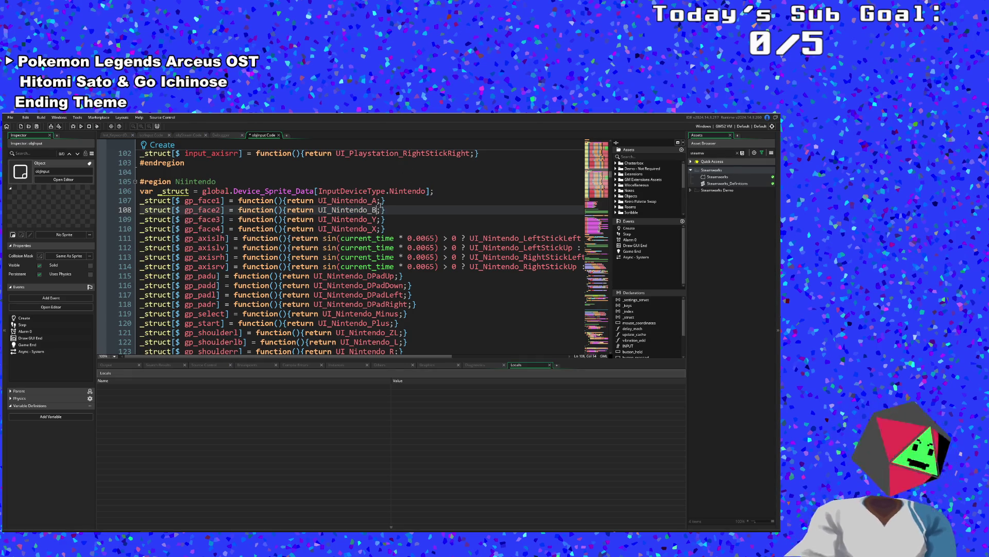
{"action": "type", "text": "B"}
{"action": "key", "text": "Down"}
{"action": "key", "text": "Home"}
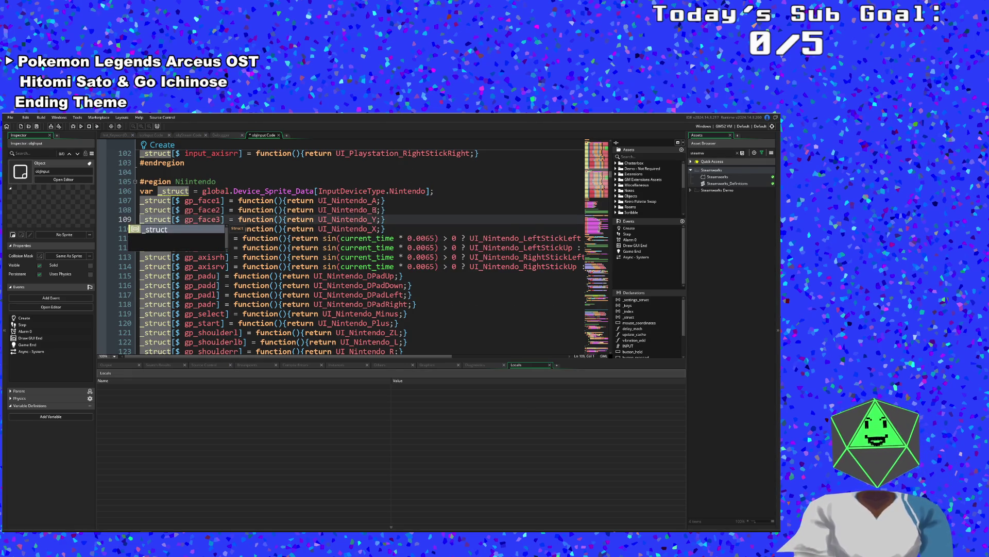
- Set gp_face3 to UI_Nintendo_X and gp_face4 to UI_Nintendo_Y, save, and run the game
{"action": "left_click", "coordinate": [378, 219]}
{"action": "key", "text": "BackSpace"}
{"action": "type", "text": "X"}
{"action": "key", "text": "Insert"}
{"action": "key", "text": "Down"}
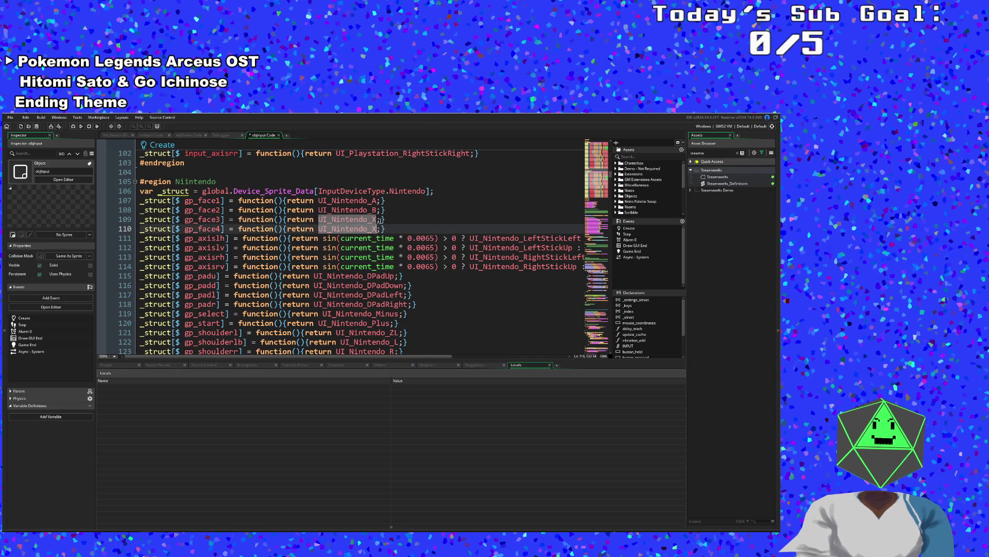
{"action": "key", "text": "BackSpace"}
{"action": "type", "text": "Y"}
{"action": "key", "text": "ctrl+s"}
{"action": "left_click", "coordinate": [282, 287]}
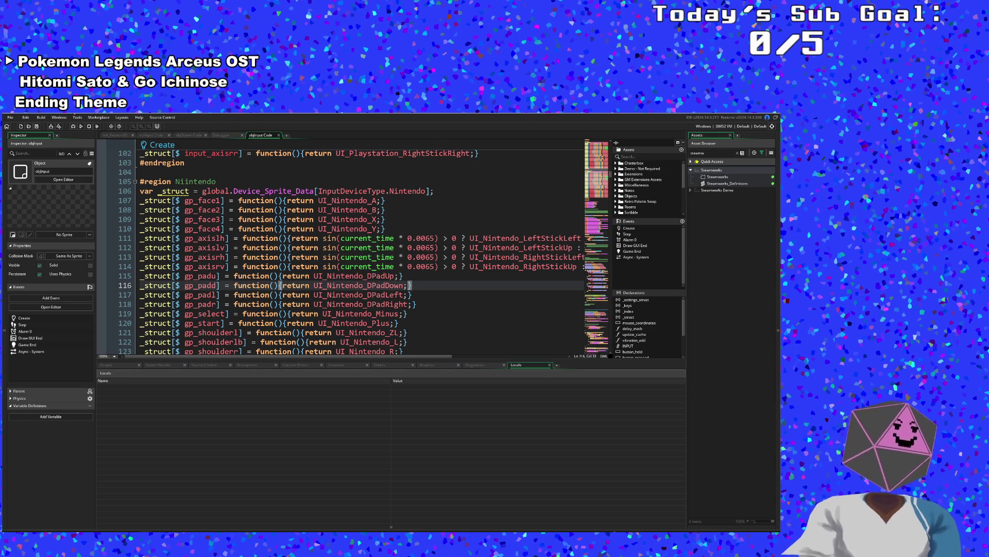
{"action": "left_click", "coordinate": [73, 126]}
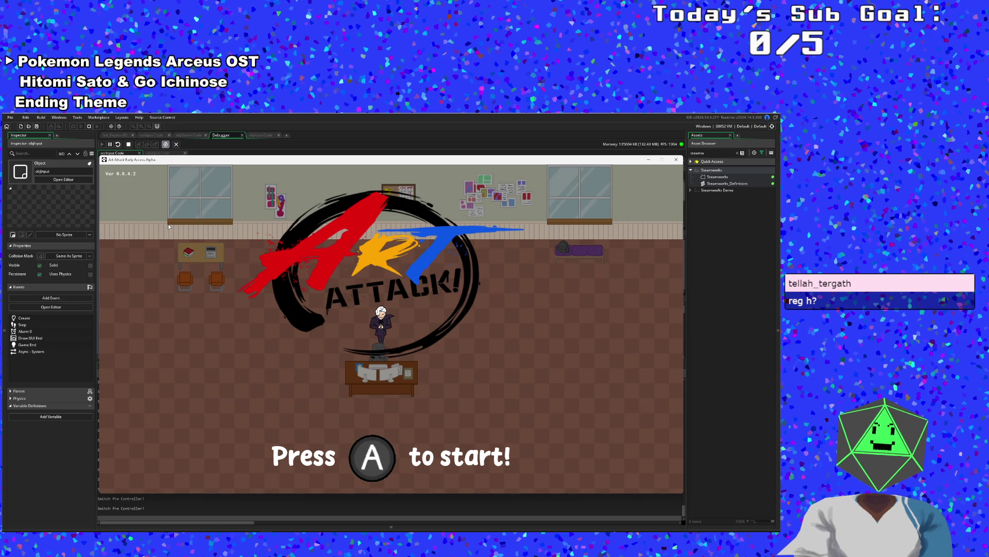
- In the running game's Controls menu, rebind the Flick action to the X button
{"action": "key", "text": "Return"}
{"action": "key", "text": "Down"}
{"action": "key", "text": "Down"}
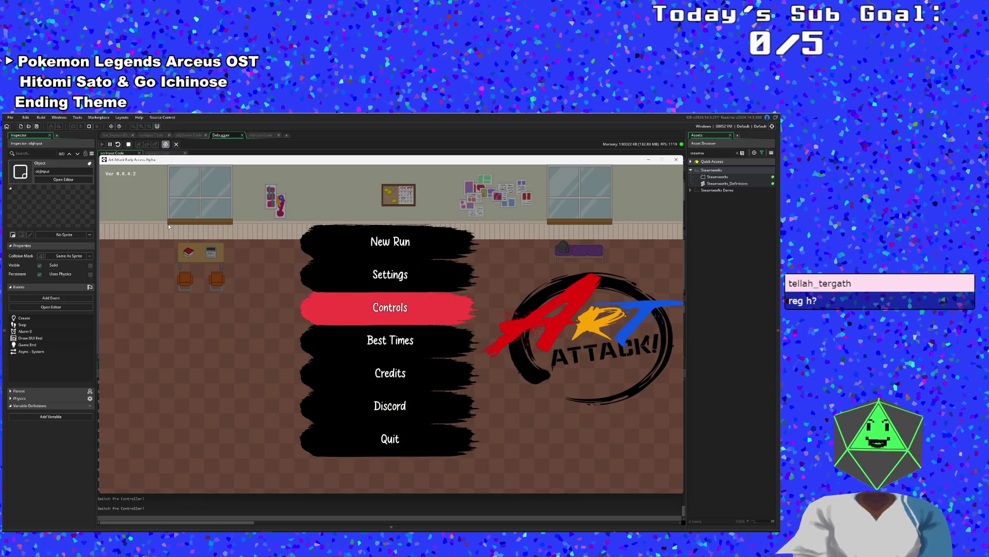
{"action": "key", "text": "Return"}
{"action": "key", "text": "Return"}
{"action": "key", "text": "Return"}
{"action": "key", "text": "Return"}
{"action": "key", "text": "Up"}
{"action": "key", "text": "Down"}
{"action": "key", "text": "Down"}
{"action": "key", "text": "Down"}
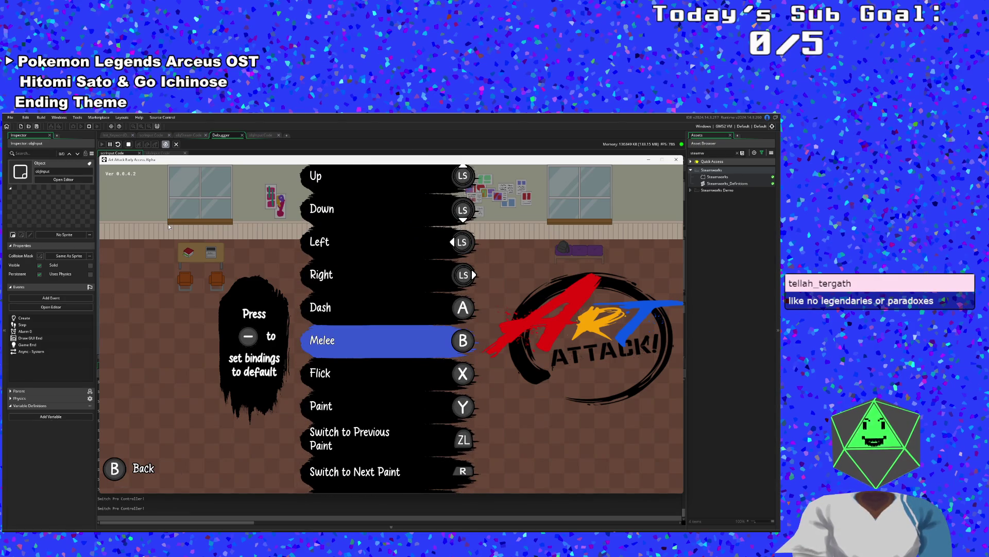
{"action": "key", "text": "Down"}
{"action": "key", "text": "Return"}
{"action": "key", "text": "y"}
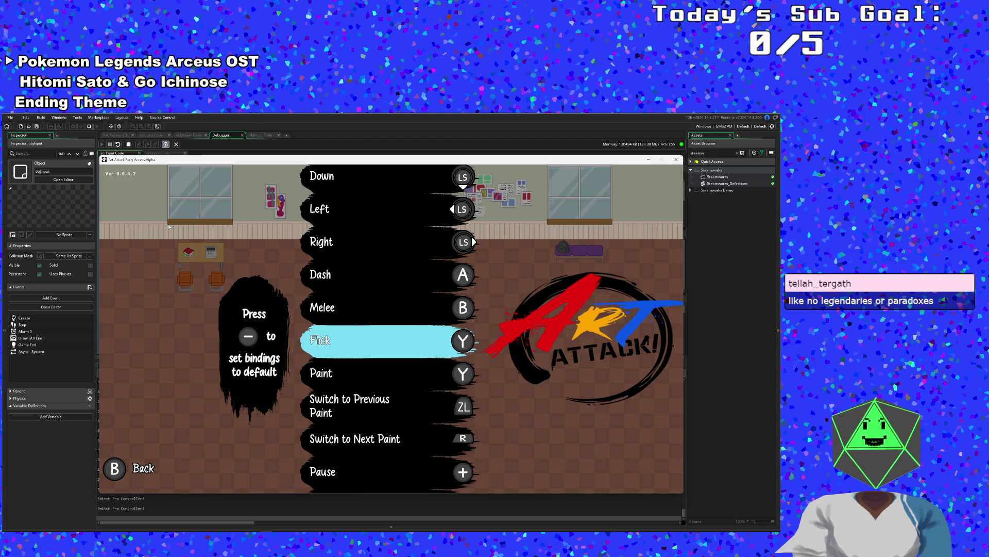
{"action": "key", "text": "Return"}
{"action": "key", "text": "x"}
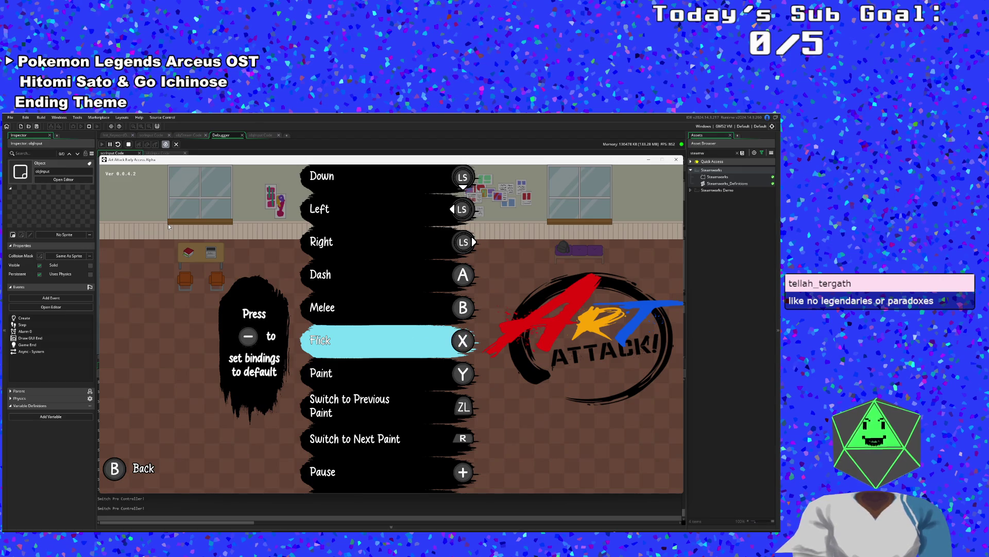
- Leave the Controls menu and quit the game from the main menu
{"action": "key", "text": "Down"}
{"action": "key", "text": "Down"}
{"action": "key", "text": "Down"}
{"action": "key", "text": "Down"}
{"action": "key", "text": "Down"}
{"action": "key", "text": "Up"}
{"action": "key", "text": "Up"}
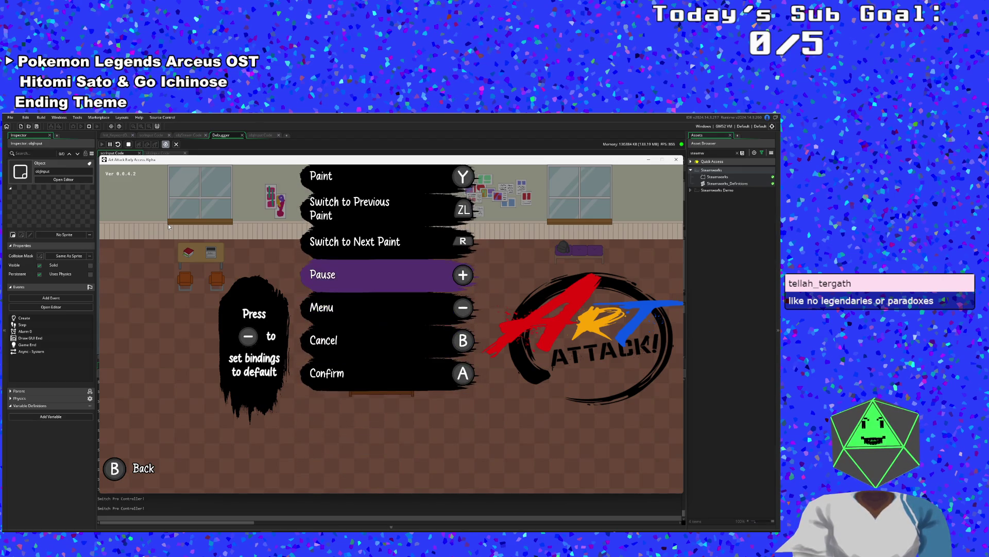
{"action": "key", "text": "Down"}
{"action": "key", "text": "Down"}
{"action": "key", "text": "Down"}
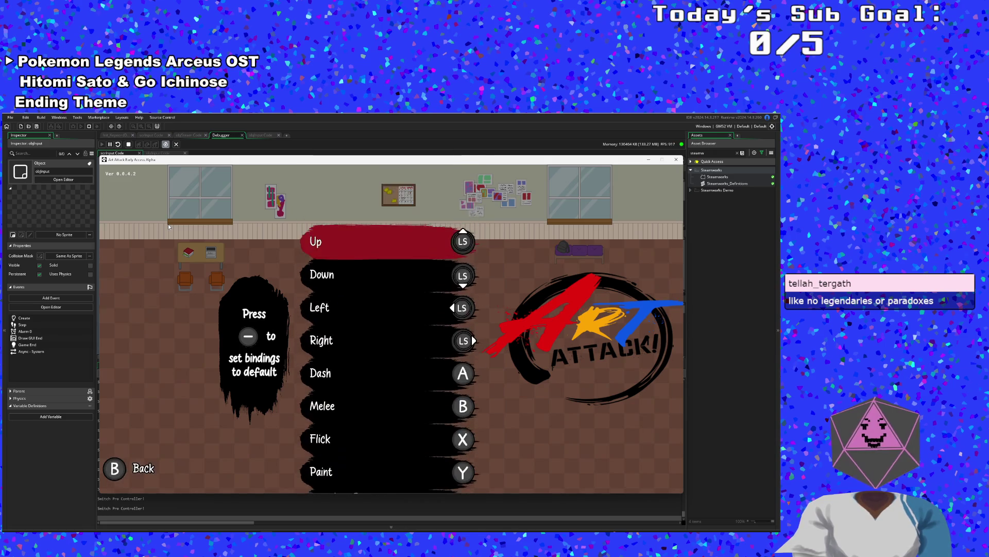
{"action": "key", "text": "Escape"}
{"action": "key", "text": "Down"}
{"action": "key", "text": "Down"}
{"action": "key", "text": "Down"}
{"action": "key", "text": "Down"}
{"action": "key", "text": "Down"}
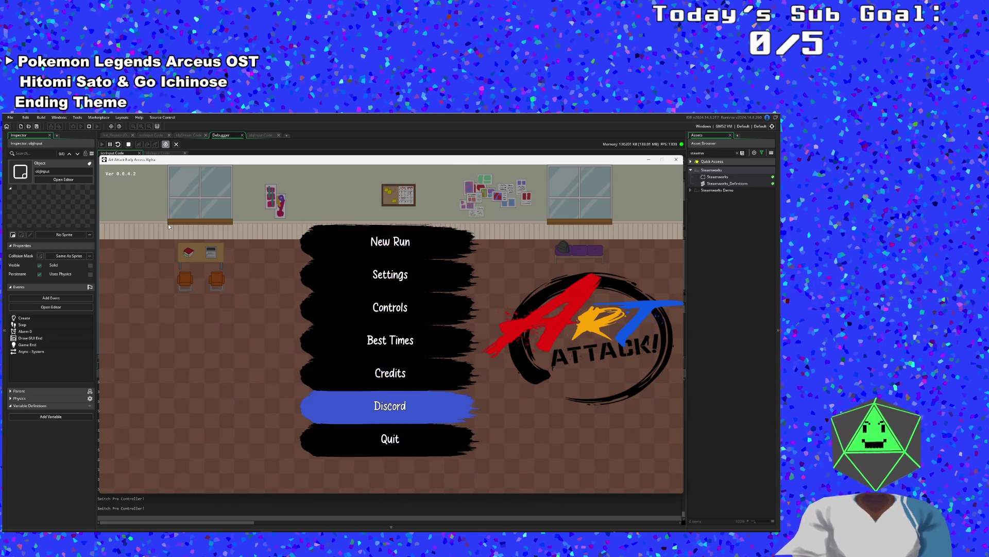
{"action": "key", "text": "Up"}
{"action": "key", "text": "Up"}
{"action": "key", "text": "Up"}
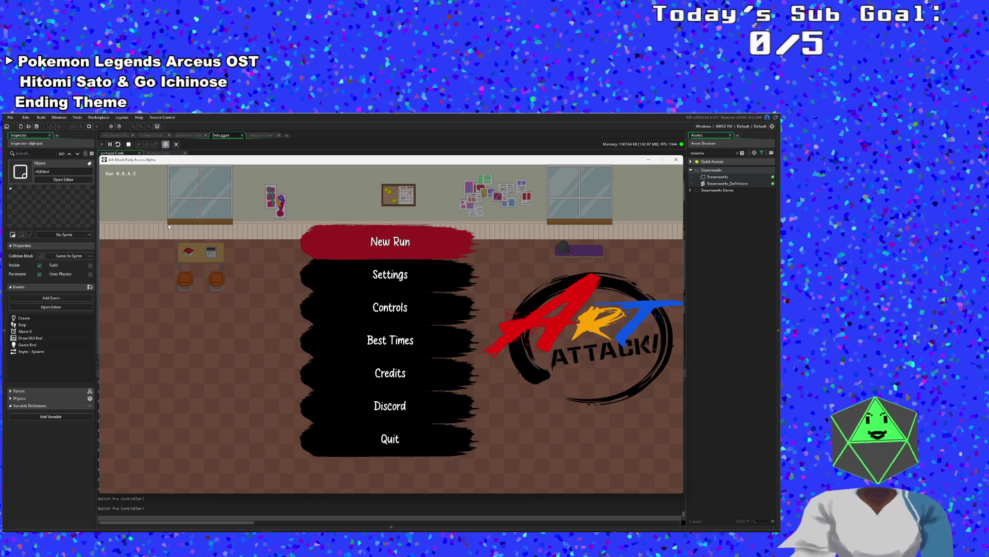
{"action": "key", "text": "Down"}
{"action": "key", "text": "Down"}
{"action": "key", "text": "Down"}
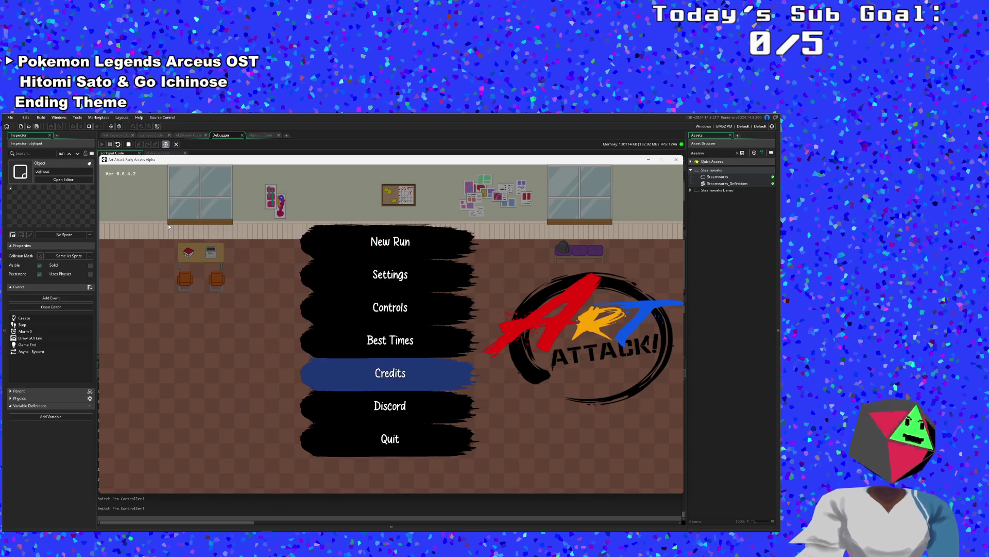
{"action": "key", "text": "Down"}
{"action": "key", "text": "Down"}
{"action": "key", "text": "Return"}
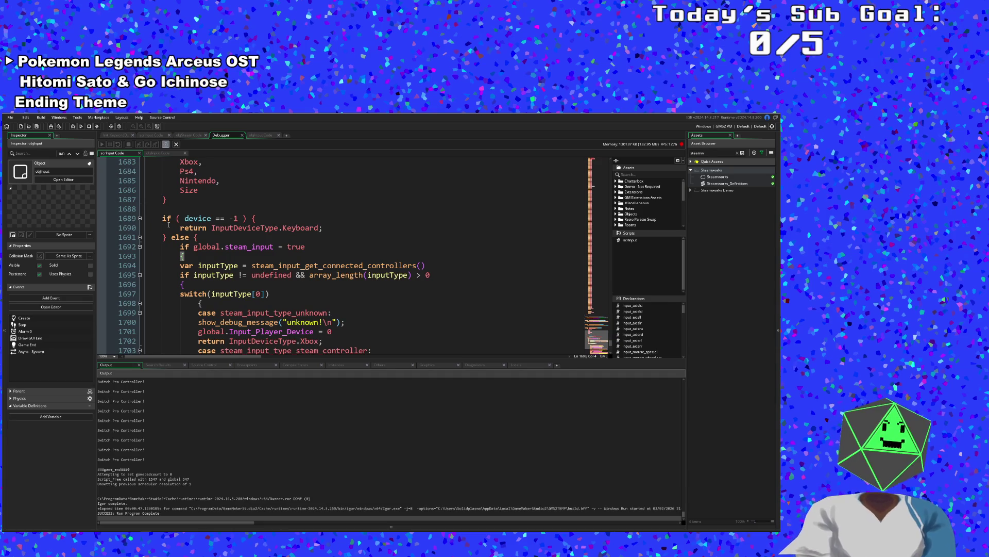
- Review the Input_Player_Device assignments and Switch Pro Controller case around lines 1721-1726 of scrInput
{"action": "scroll", "coordinate": [200, 222], "scroll_direction": "up", "scroll_amount": 7}
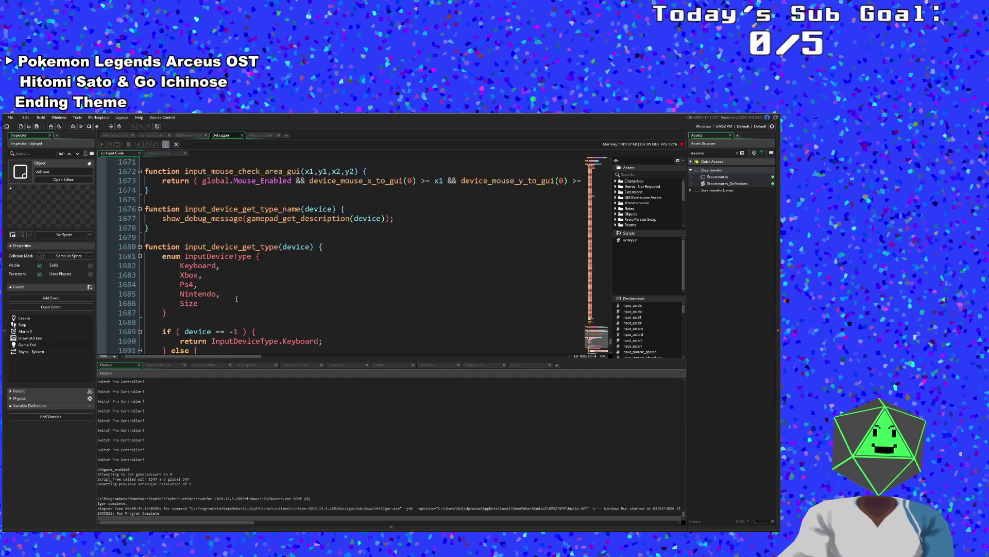
{"action": "scroll", "coordinate": [207, 258], "scroll_direction": "down", "scroll_amount": 15}
{"action": "scroll", "coordinate": [215, 421], "scroll_direction": "up", "scroll_amount": 3}
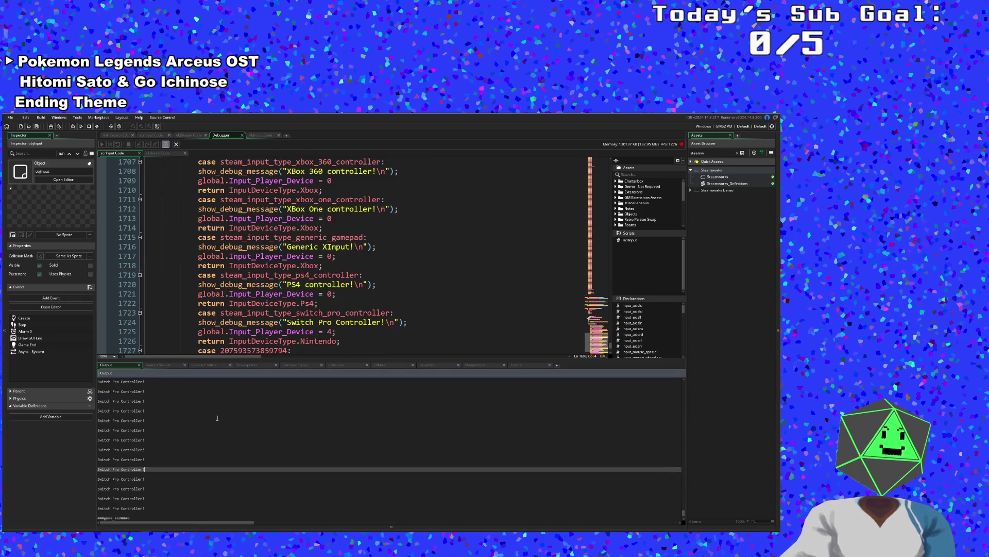
{"action": "scroll", "coordinate": [342, 297], "scroll_direction": "up", "scroll_amount": 4}
{"action": "scroll", "coordinate": [342, 297], "scroll_direction": "down", "scroll_amount": 4}
{"action": "left_click", "coordinate": [319, 293]}
{"action": "left_click", "coordinate": [301, 294]}
{"action": "scroll", "coordinate": [344, 322], "scroll_direction": "down", "scroll_amount": 2}
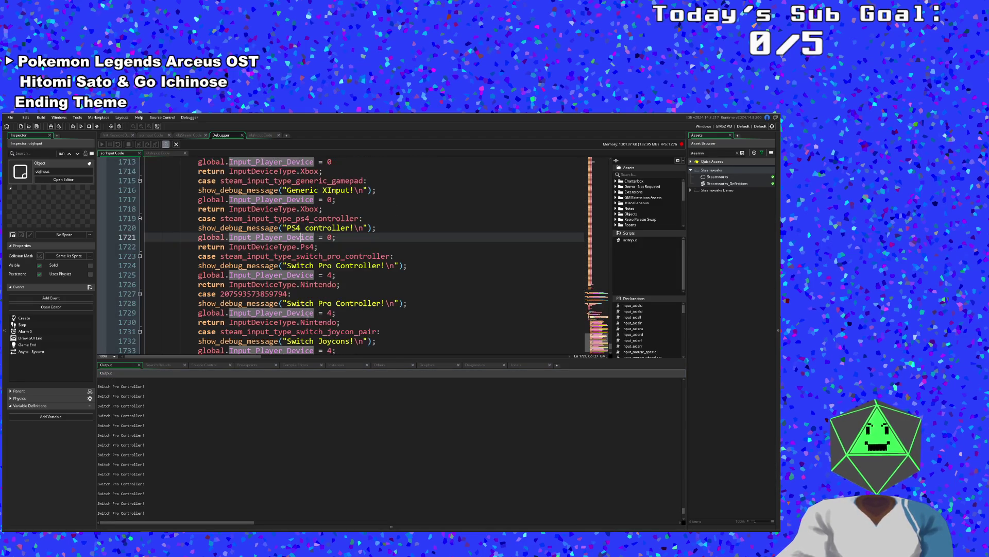
{"action": "scroll", "coordinate": [345, 323], "scroll_direction": "down", "scroll_amount": 2}
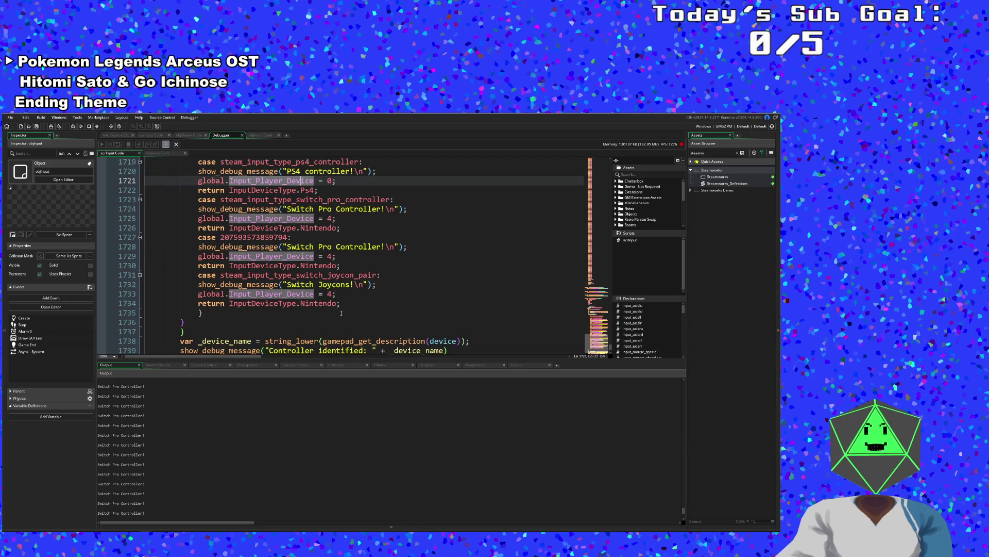
{"action": "scroll", "coordinate": [340, 313], "scroll_direction": "up", "scroll_amount": 2}
{"action": "double_click", "coordinate": [331, 286]}
{"action": "left_click", "coordinate": [359, 266]}
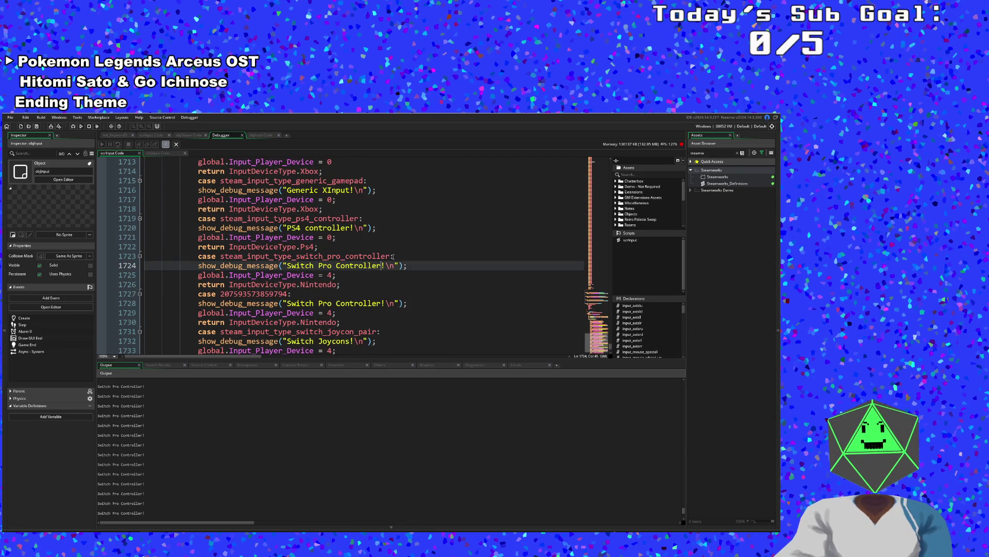
- Replace the Switch case constant with steam_input_type_switch_pro_controller using autocomplete
{"action": "left_click_drag", "start_coordinate": [391, 256], "coordinate": [326, 256]}
{"action": "key", "text": "BackSpace"}
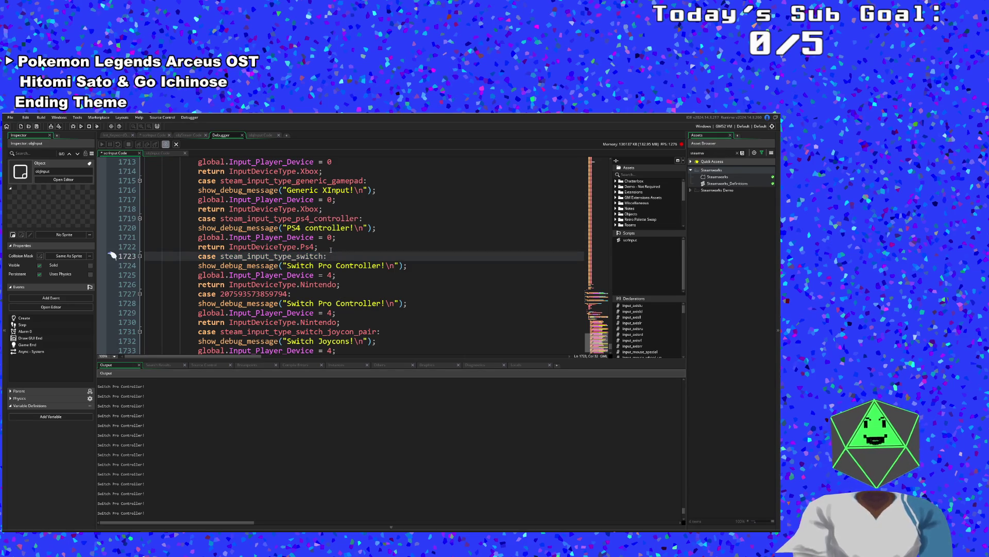
{"action": "type", "text": "_"}
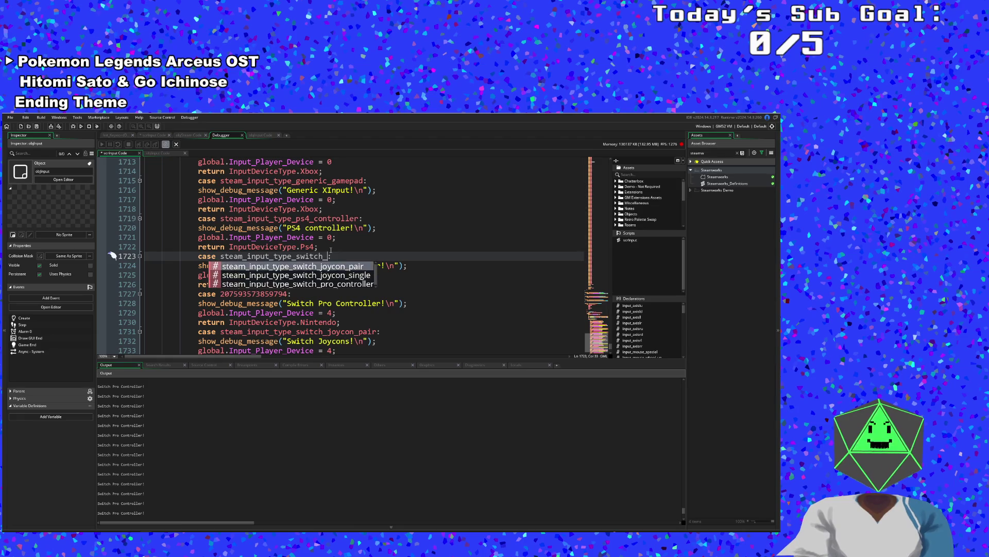
{"action": "key", "text": "Down"}
{"action": "key", "text": "Down"}
{"action": "key", "text": "Up"}
{"action": "key", "text": "Down"}
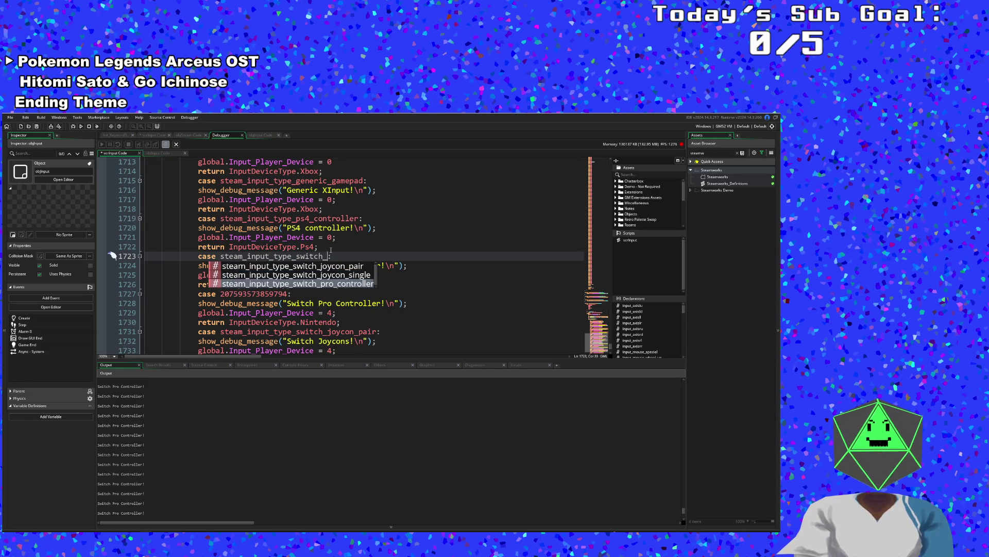
{"action": "key", "text": "Return"}
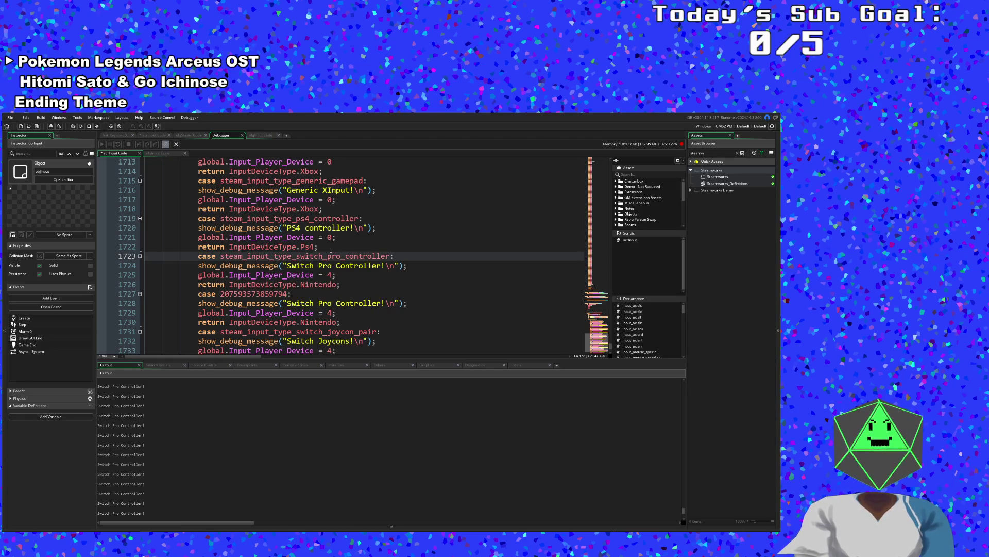
- Check the neighbouring Nintendo returns and Pro Controller cases on lines 1726-1730
{"action": "scroll", "coordinate": [331, 250], "scroll_direction": "down", "scroll_amount": 2}
{"action": "left_click", "coordinate": [331, 248]}
{"action": "scroll", "coordinate": [330, 249], "scroll_direction": "down", "scroll_amount": 5}
{"action": "scroll", "coordinate": [331, 248], "scroll_direction": "up", "scroll_amount": 5}
{"action": "left_click", "coordinate": [326, 265]}
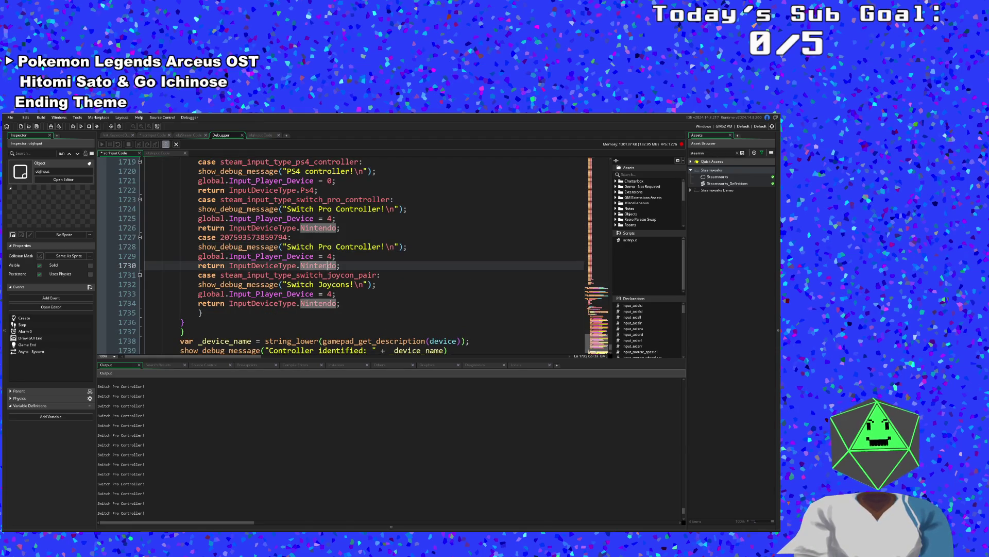
{"action": "scroll", "coordinate": [323, 278], "scroll_direction": "up", "scroll_amount": 2}
{"action": "left_click", "coordinate": [323, 284]}
{"action": "left_click", "coordinate": [306, 295]}
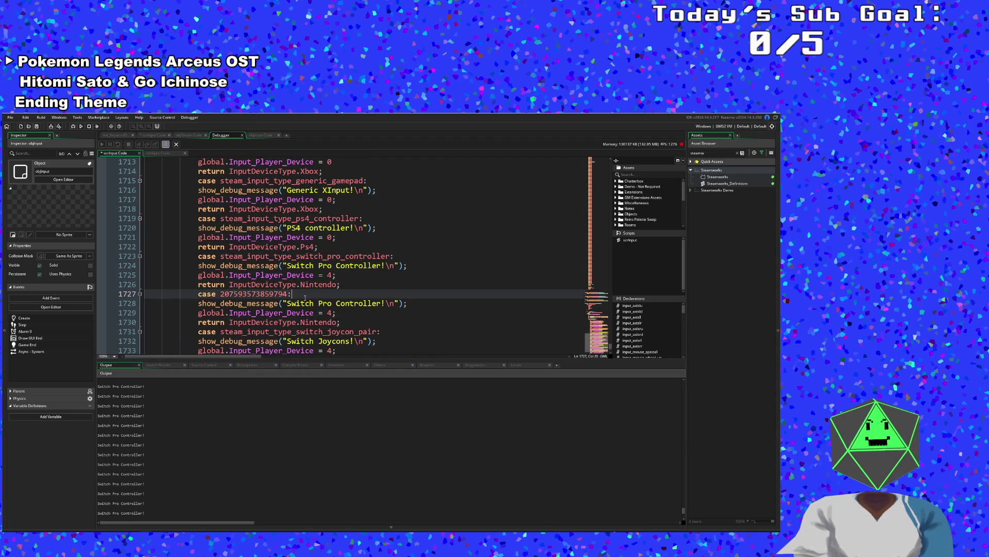
{"action": "left_click", "coordinate": [303, 305]}
{"action": "left_click", "coordinate": [295, 313]}
{"action": "scroll", "coordinate": [294, 313], "scroll_direction": "up", "scroll_amount": 2}
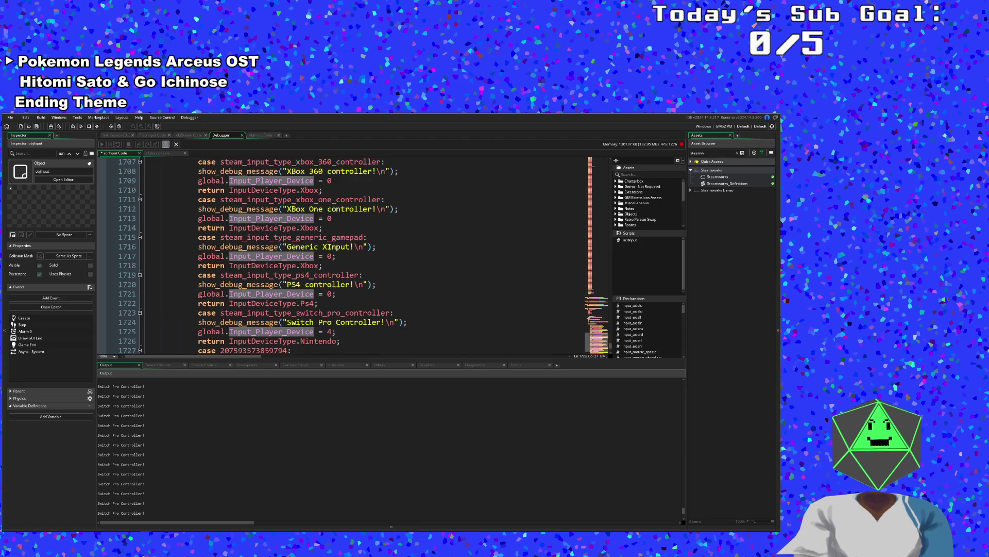
- Save the project with the edited scrInput script
{"action": "left_click", "coordinate": [7, 118]}
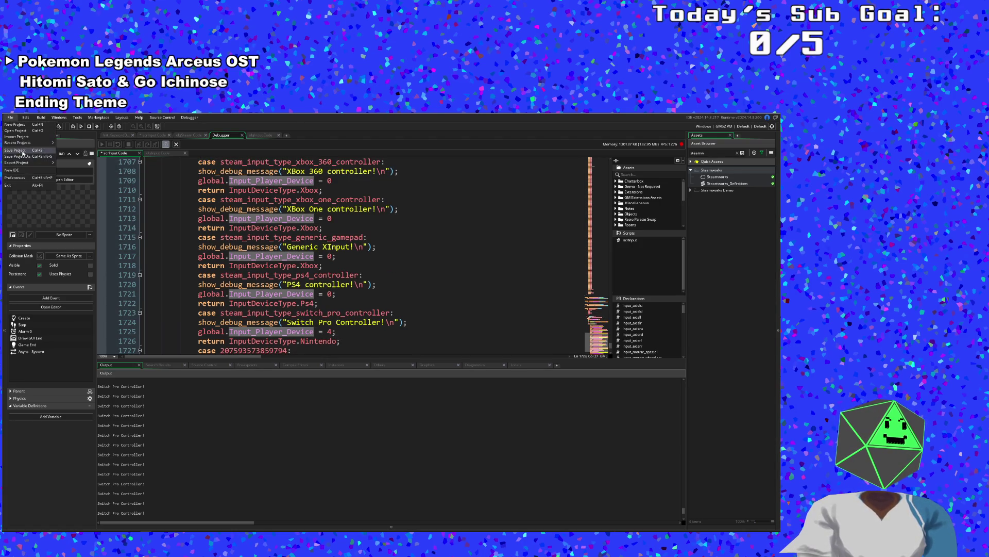
{"action": "left_click", "coordinate": [36, 163]}
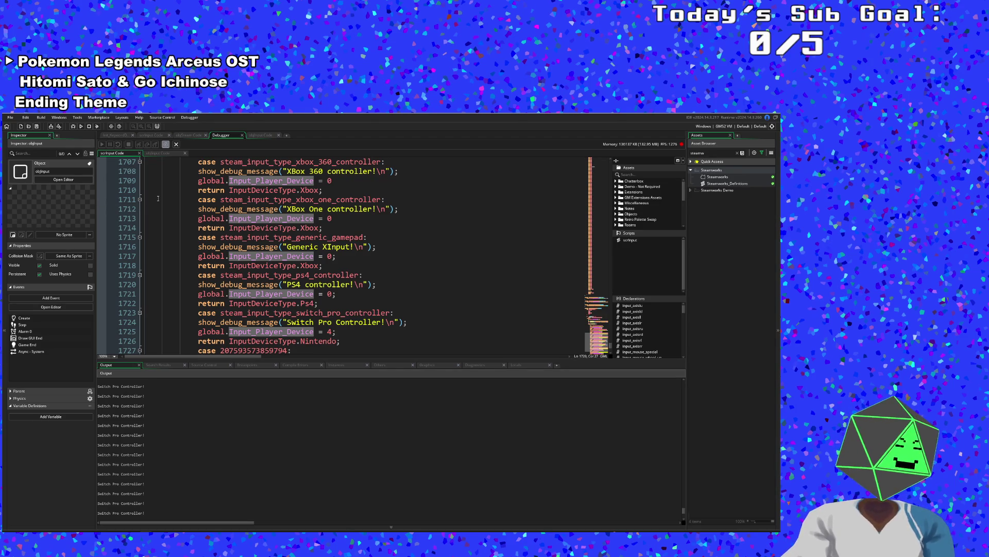
{"action": "mouse_move", "coordinate": [219, 287]}
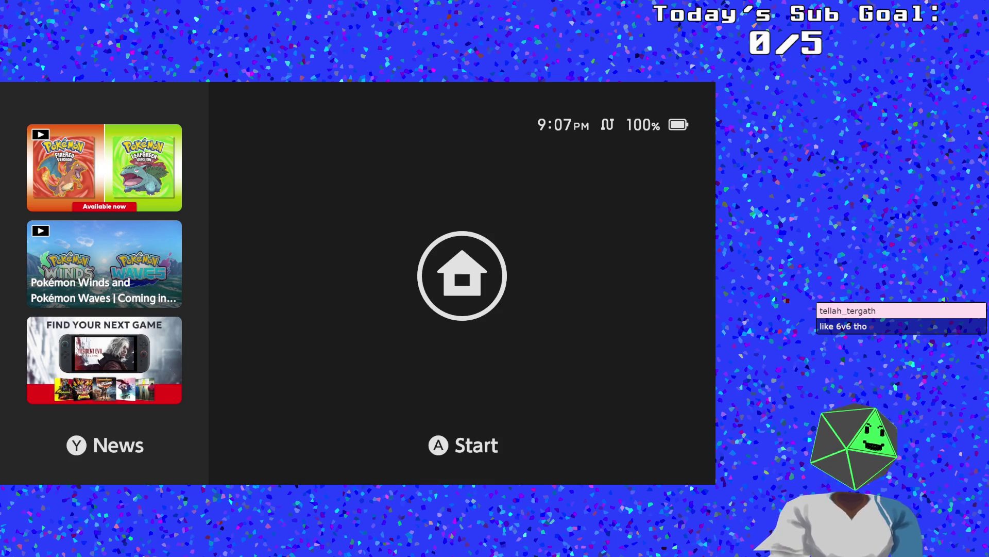
- Wake the Switch, select the Pokémon Violet tile and start the game
{"action": "key", "text": "a"}
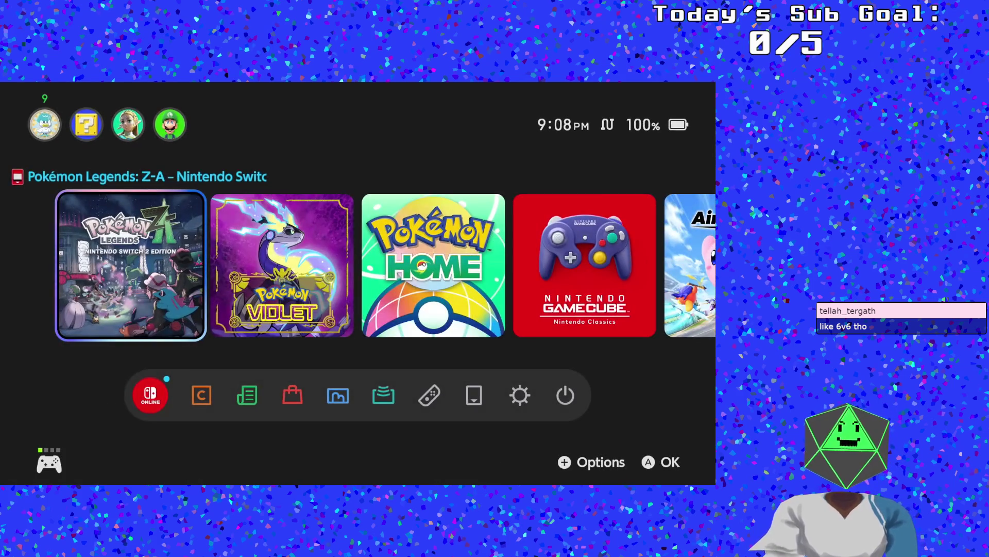
{"action": "key", "text": "Left"}
{"action": "key", "text": "Right"}
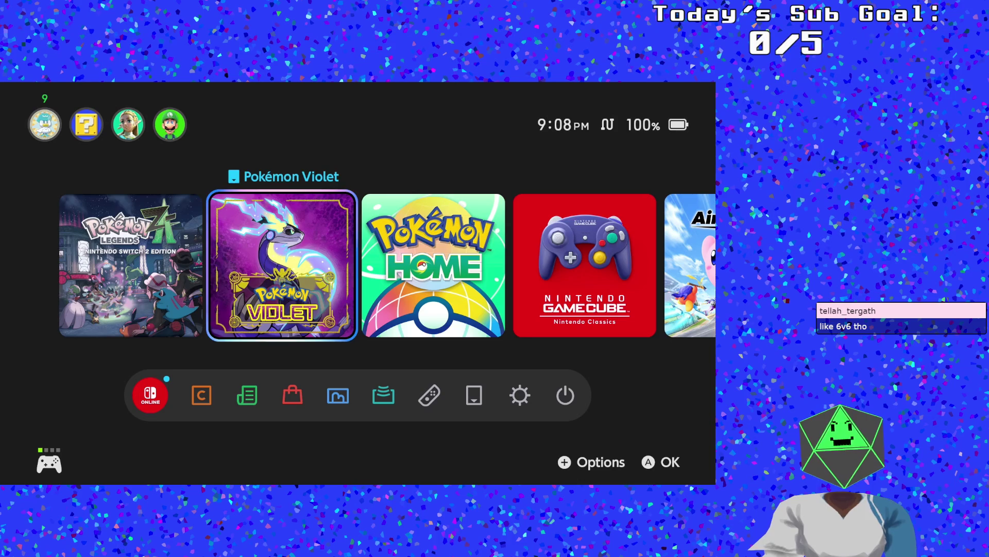
{"action": "key", "text": "a"}
{"action": "key", "text": "a"}
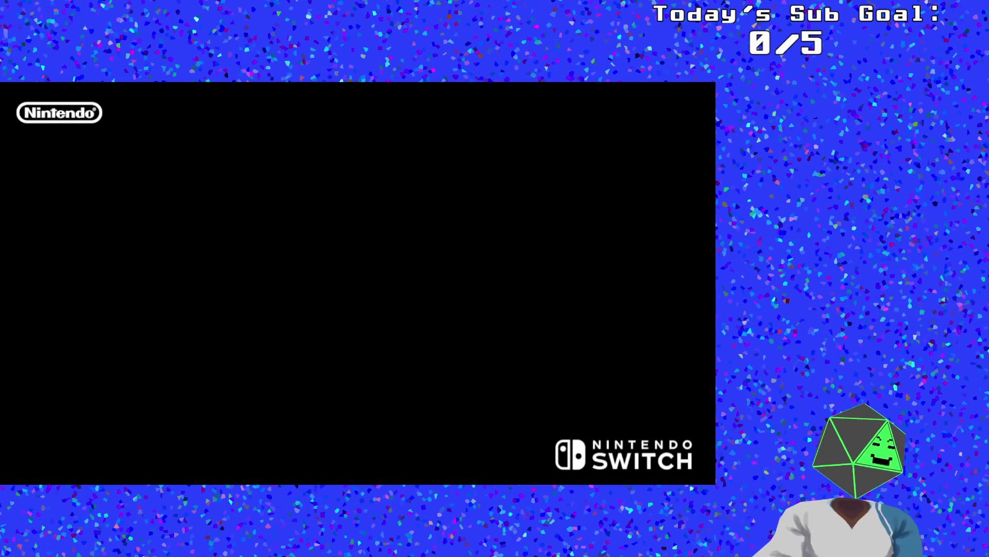
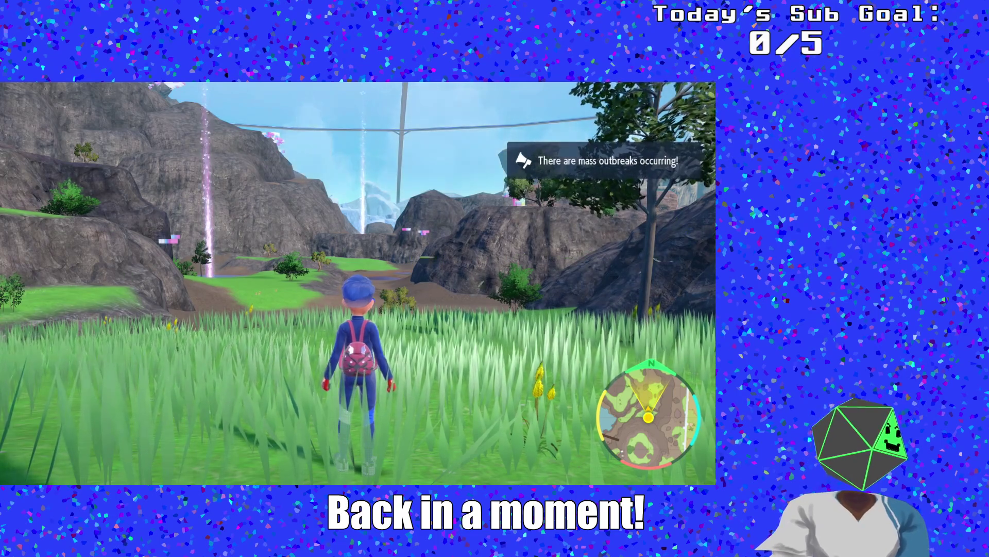
- Open the main menu showing the party of Dragalge, Joltik, Pupitar and Hail Hydra
{"action": "key", "text": "x"}
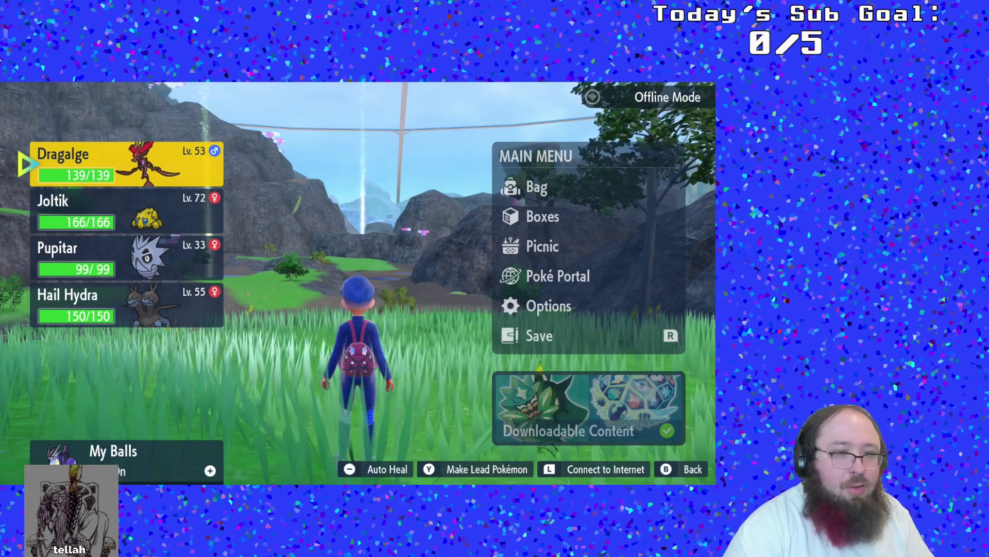
- Go into the Poké Portal and bring up the Link Battle format choices
{"action": "key", "text": "Right"}
{"action": "key", "text": "Down"}
{"action": "key", "text": "Down"}
{"action": "key", "text": "Down"}
{"action": "key", "text": "Down"}
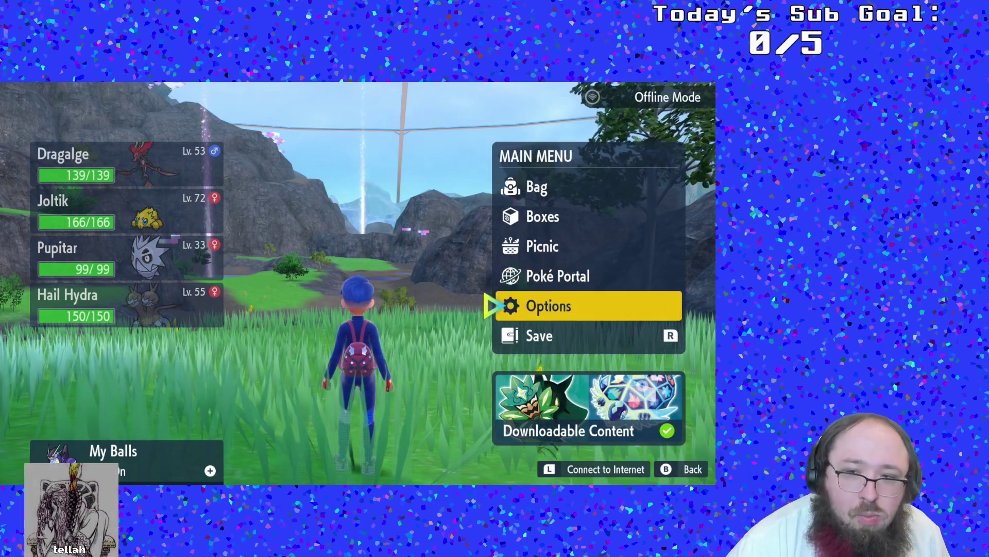
{"action": "key", "text": "Up"}
{"action": "key", "text": "Return"}
{"action": "key", "text": "Down"}
{"action": "key", "text": "Down"}
{"action": "key", "text": "Down"}
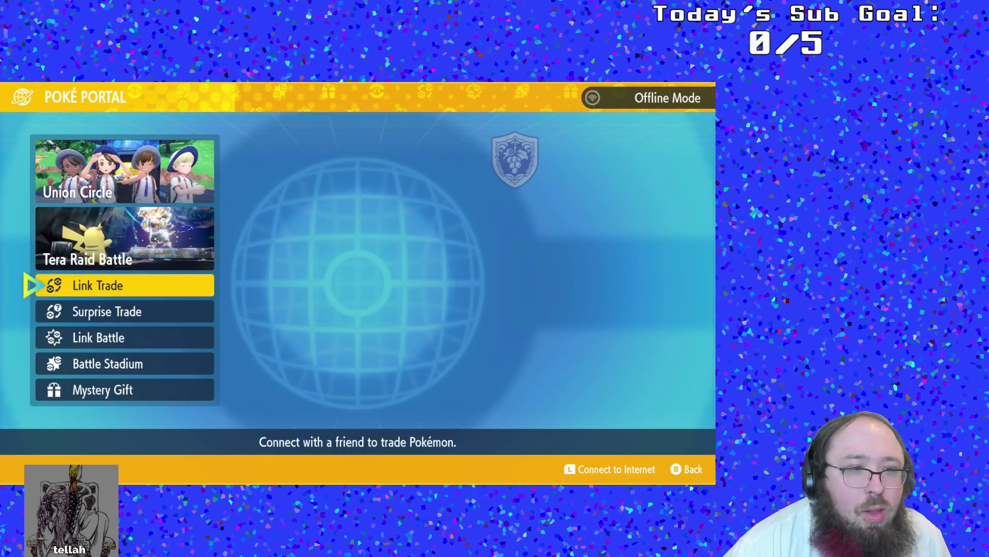
{"action": "key", "text": "Up"}
{"action": "key", "text": "Up"}
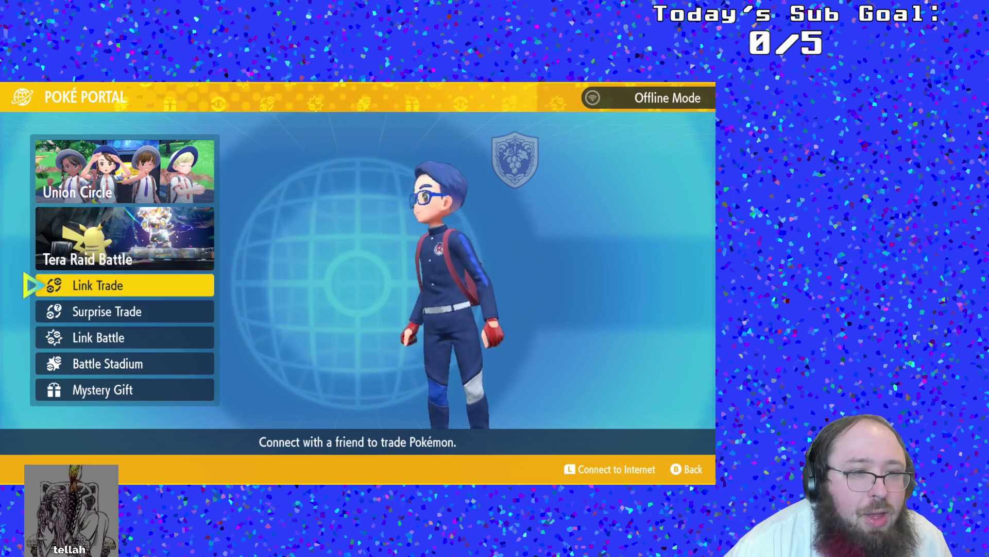
{"action": "key", "text": "Down"}
{"action": "key", "text": "Up"}
{"action": "key", "text": "Up"}
{"action": "key", "text": "Up"}
{"action": "key", "text": "Down"}
{"action": "key", "text": "Down"}
{"action": "key", "text": "Down"}
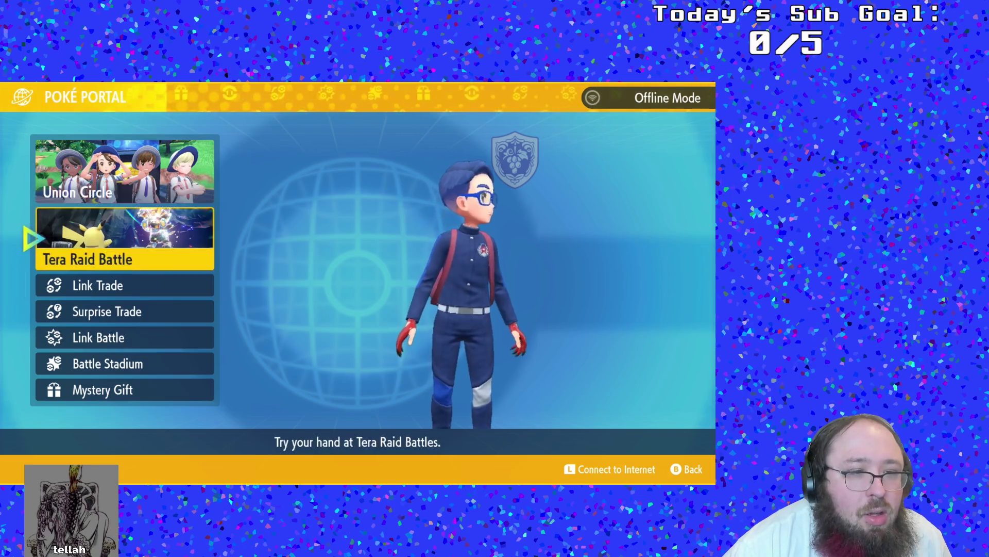
{"action": "key", "text": "Up"}
{"action": "key", "text": "Return"}
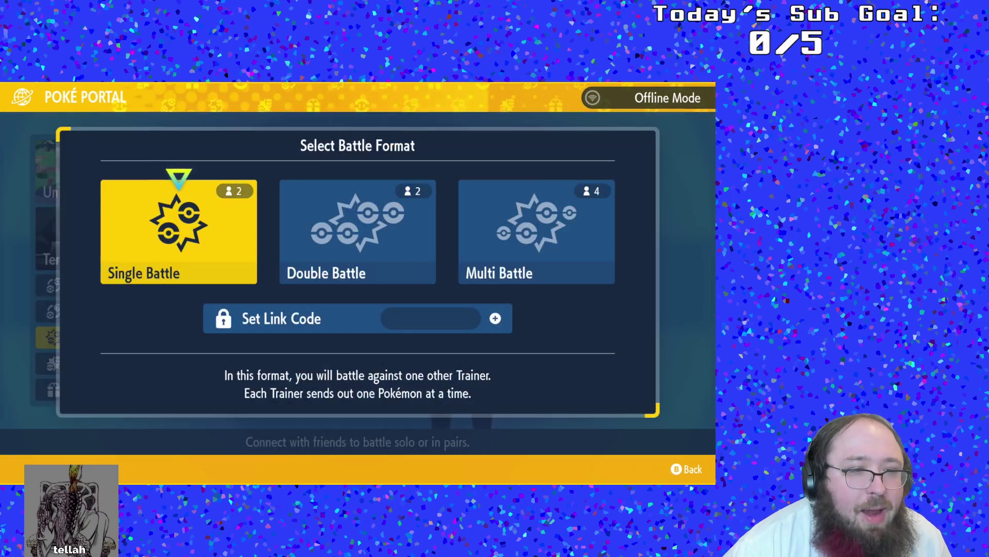
- Enter the eight-digit link code on the keypad
{"action": "key", "text": "Down"}
{"action": "key", "text": "Return"}
{"action": "key", "text": "Down"}
{"action": "key", "text": "Return"}
{"action": "key", "text": "Right"}
{"action": "key", "text": "Up"}
{"action": "key", "text": "Return"}
{"action": "key", "text": "Down"}
{"action": "key", "text": "Down"}
{"action": "key", "text": "Down"}
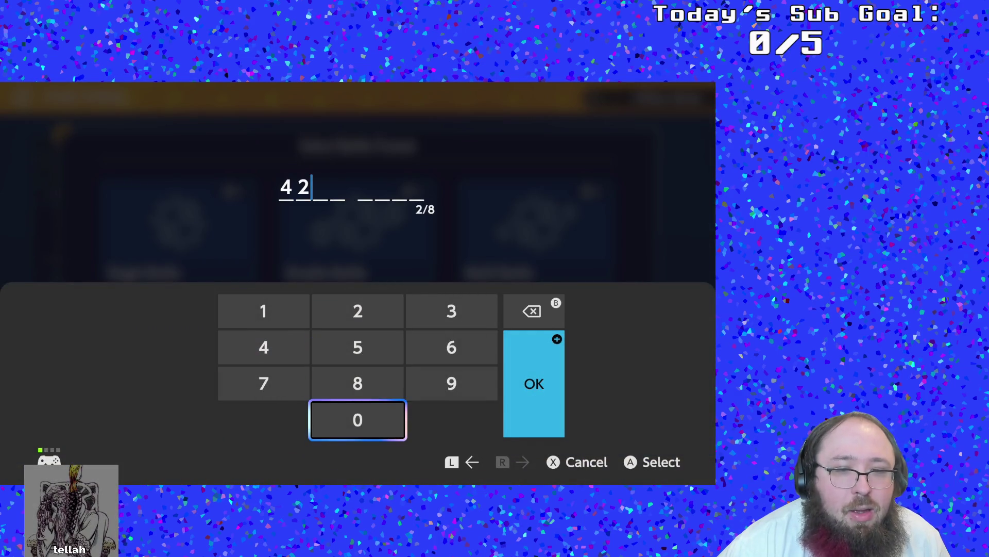
{"action": "key", "text": "Return"}
{"action": "key", "text": "Up"}
{"action": "key", "text": "Up"}
{"action": "key", "text": "Right"}
{"action": "key", "text": "Return"}
{"action": "key", "text": "Down"}
{"action": "key", "text": "Return"}
{"action": "key", "text": "Left"}
{"action": "key", "text": "Down"}
{"action": "key", "text": "Return"}
{"action": "key", "text": "Up"}
{"action": "key", "text": "Up"}
{"action": "key", "text": "Up"}
{"action": "key", "text": "Return"}
{"action": "key", "text": "Down"}
{"action": "key", "text": "Left"}
{"action": "key", "text": "Return"}
- Confirm and recheck the link code, then select the Double Battle format
{"action": "key", "text": "plus"}
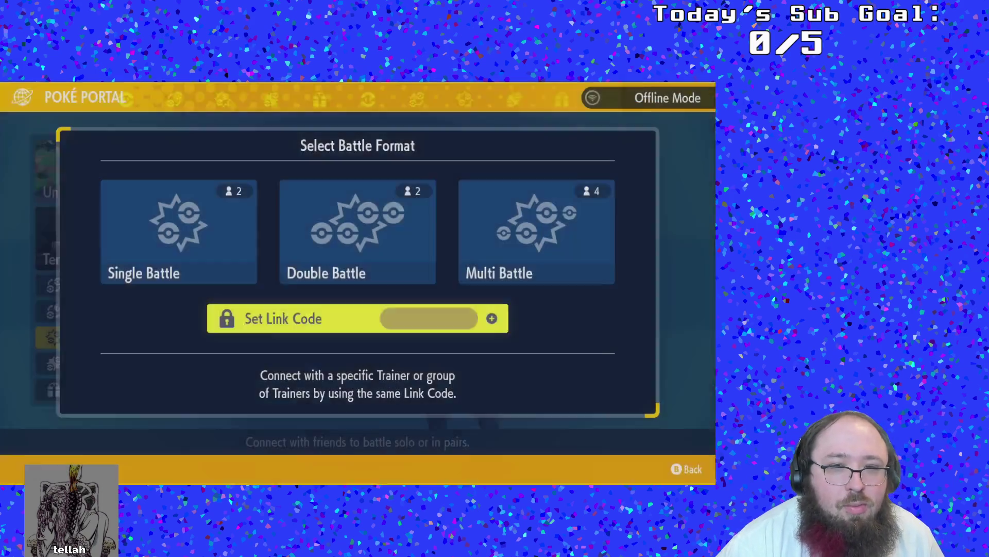
{"action": "key", "text": "Return"}
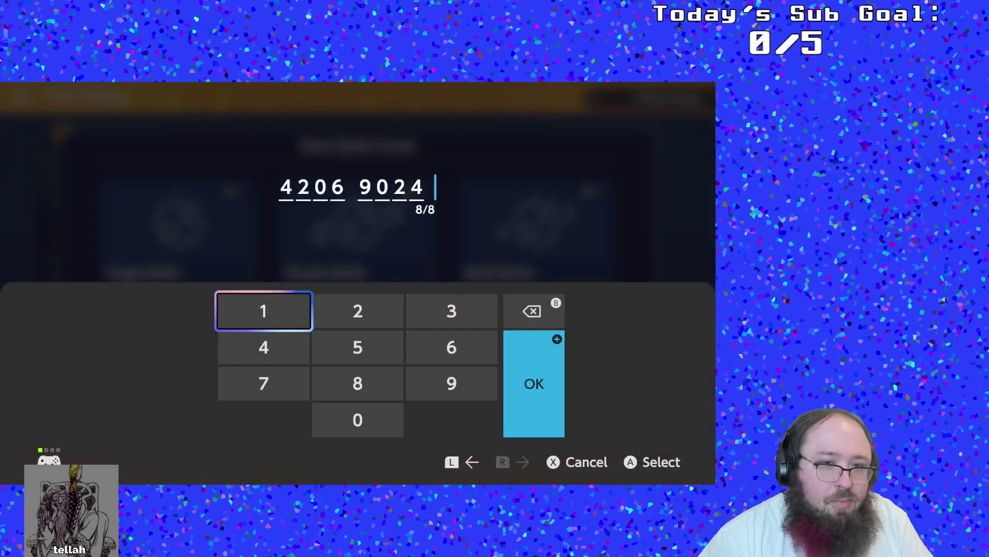
{"action": "key", "text": "plus"}
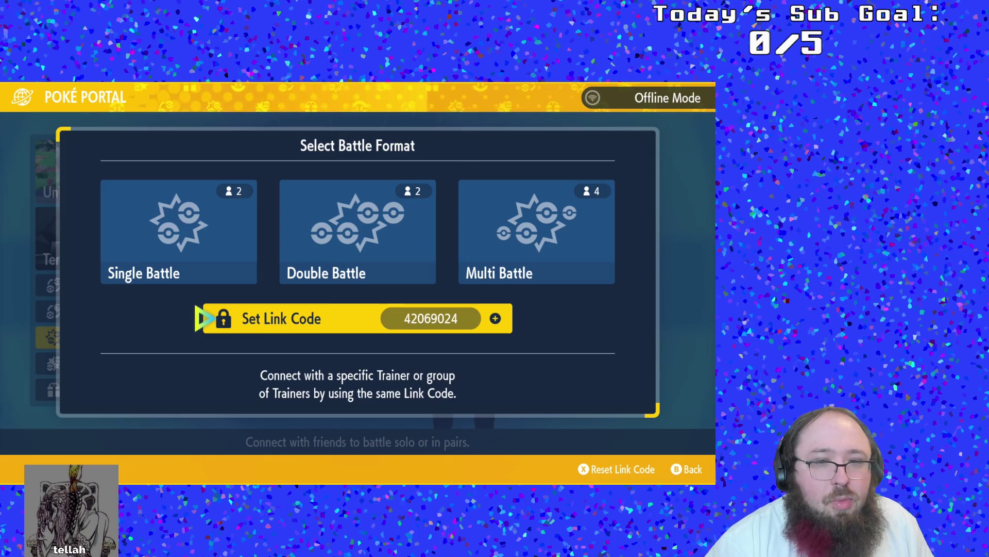
{"action": "key", "text": "Up"}
{"action": "key", "text": "Right"}
{"action": "key", "text": "Right"}
{"action": "key", "text": "Left"}
- Start an offline Double Battle search, then cancel it and return to the Poké Portal
{"action": "key", "text": "Return"}
{"action": "key", "text": "Return"}
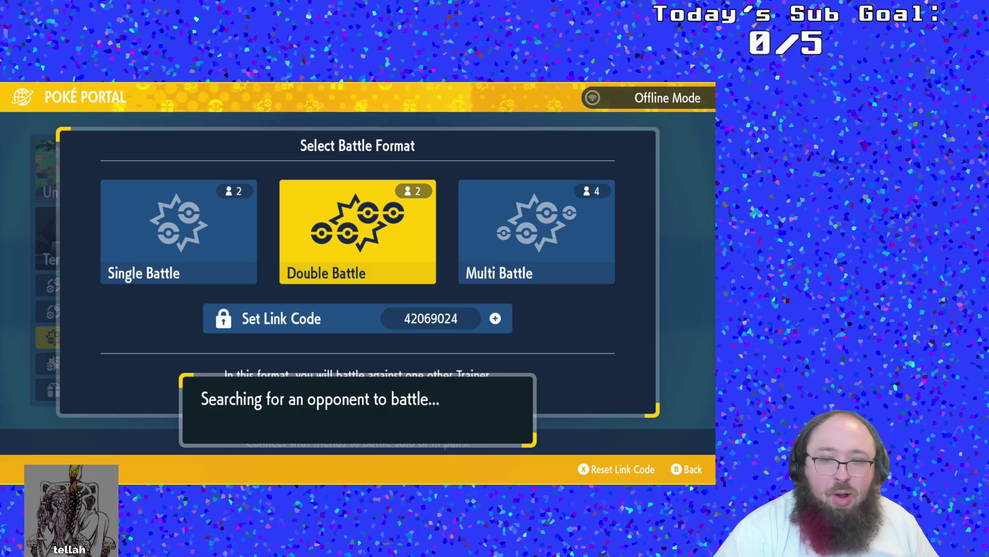
{"action": "key", "text": "Escape"}
{"action": "key", "text": "Return"}
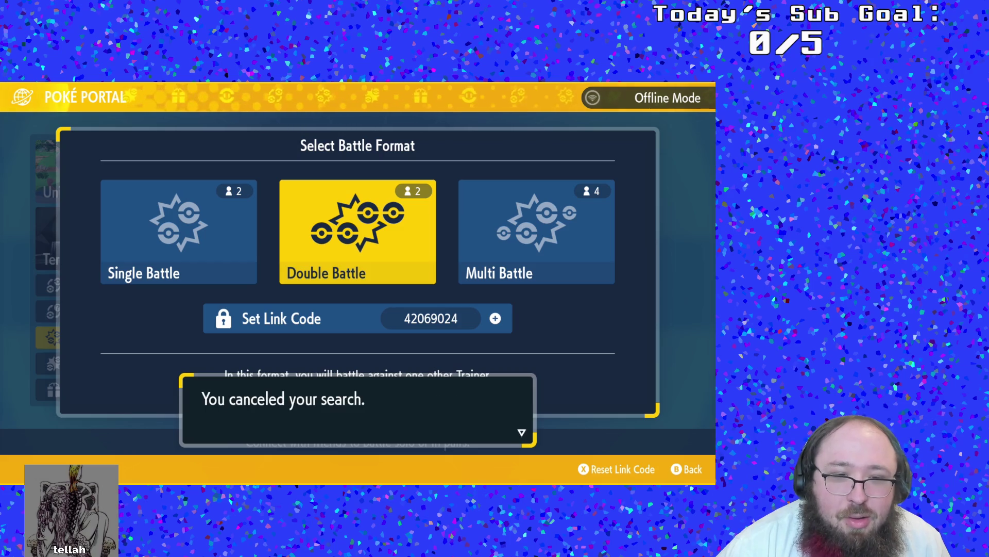
{"action": "key", "text": "Return"}
{"action": "key", "text": "Escape"}
- Connect to the internet, close the news, and search online for a Double Battle opponent
{"action": "key", "text": "Return"}
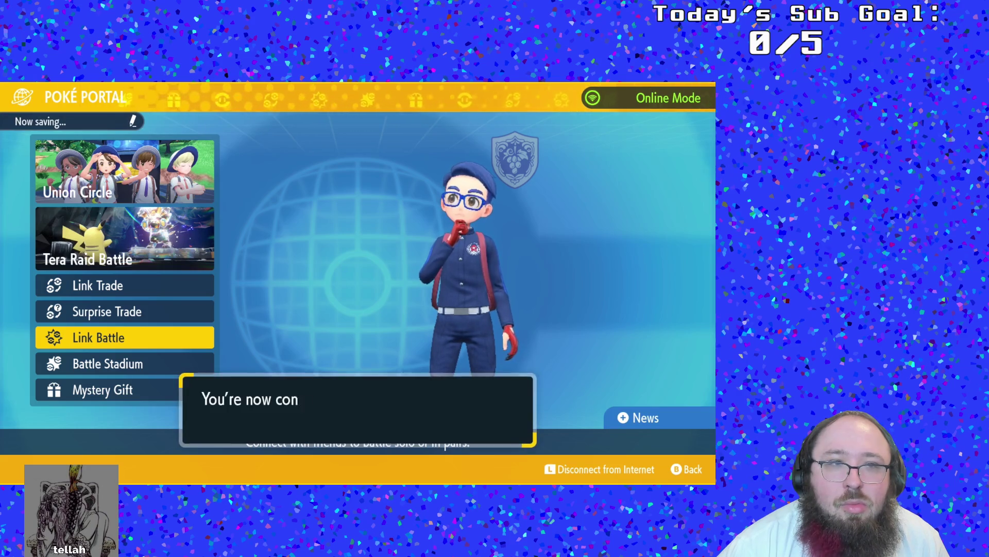
{"action": "key", "text": "Return"}
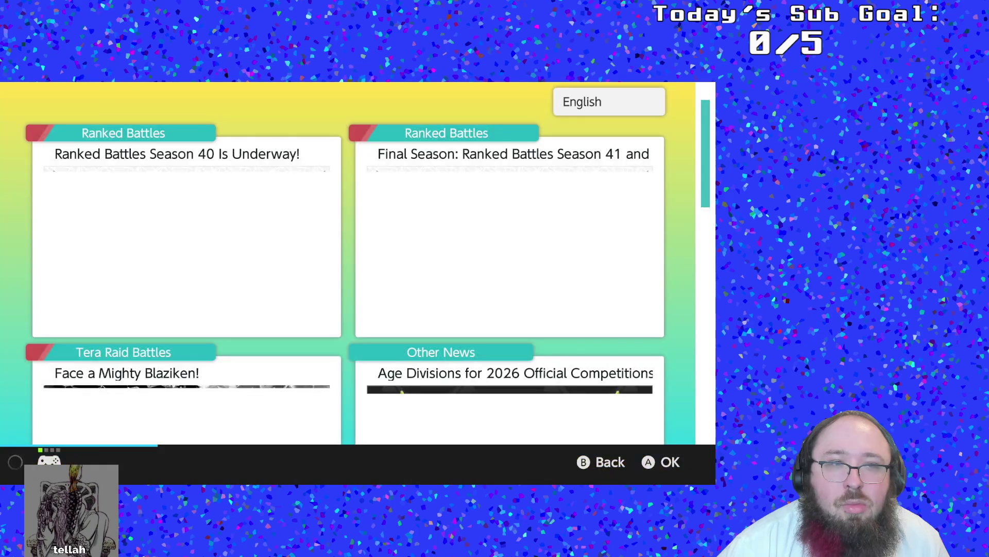
{"action": "key", "text": "Escape"}
{"action": "key", "text": "Return"}
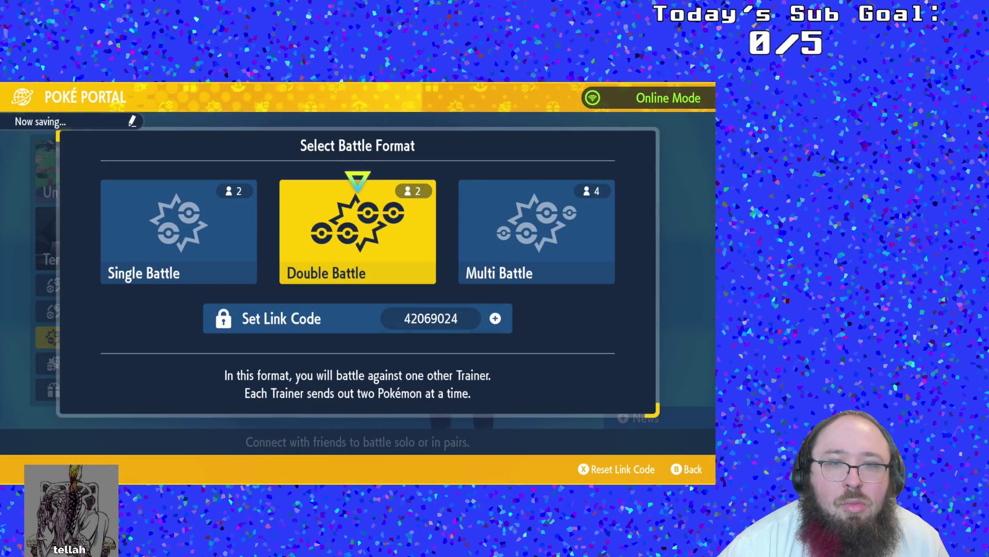
{"action": "key", "text": "Return"}
{"action": "key", "text": "Return"}
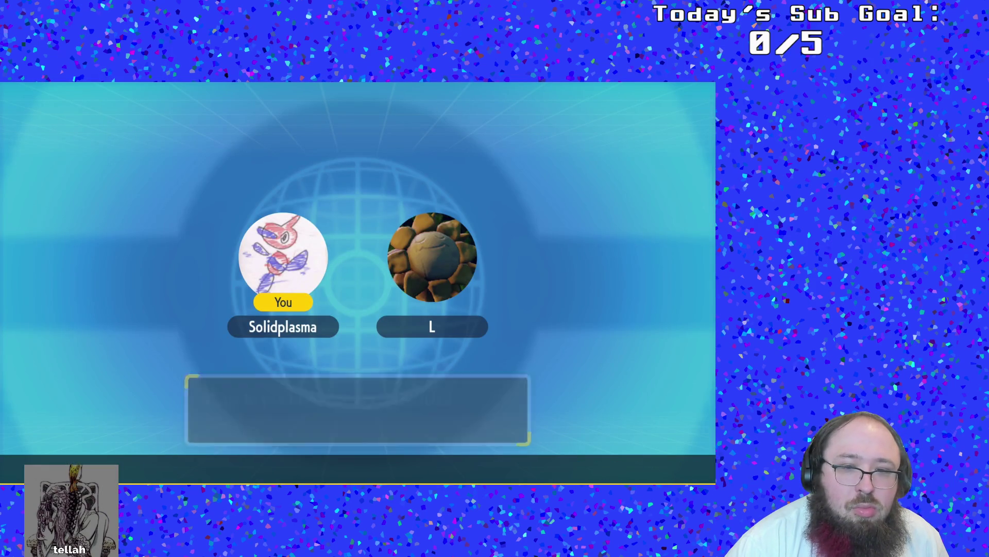
- Agree to Normal Rules, choose the Doubles 1 team, and declare preparations complete
{"action": "key", "text": "Down"}
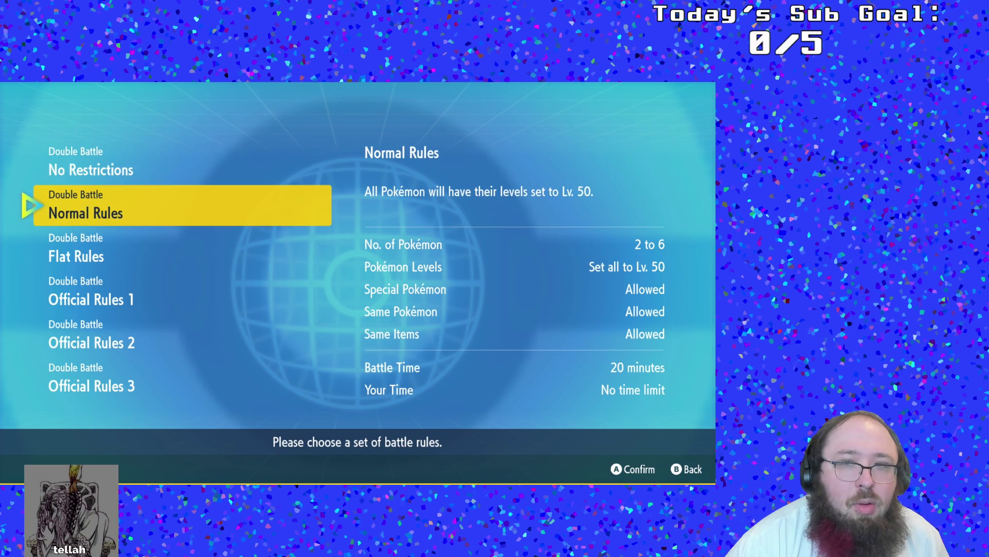
{"action": "key", "text": "Return"}
{"action": "key", "text": "Return"}
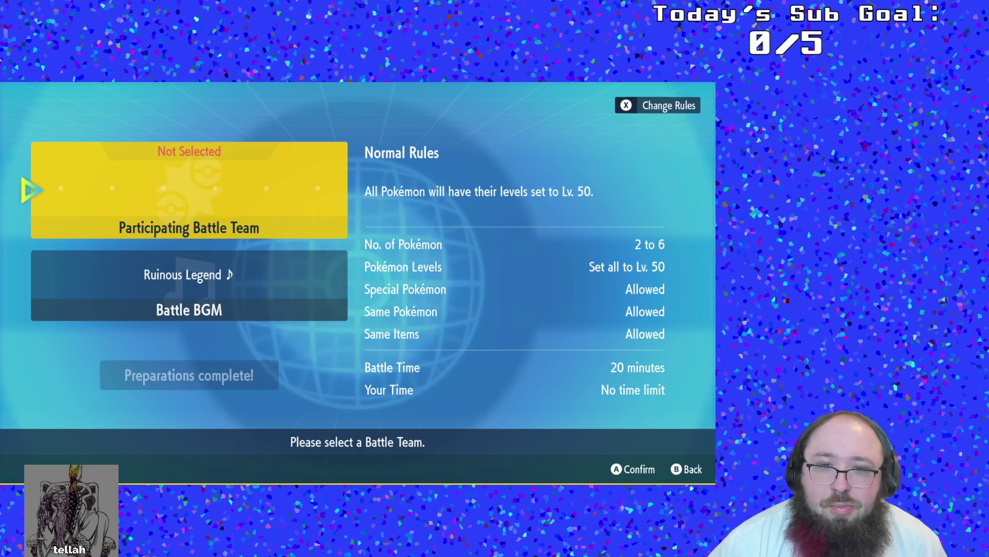
{"action": "key", "text": "Return"}
{"action": "key", "text": "Right"}
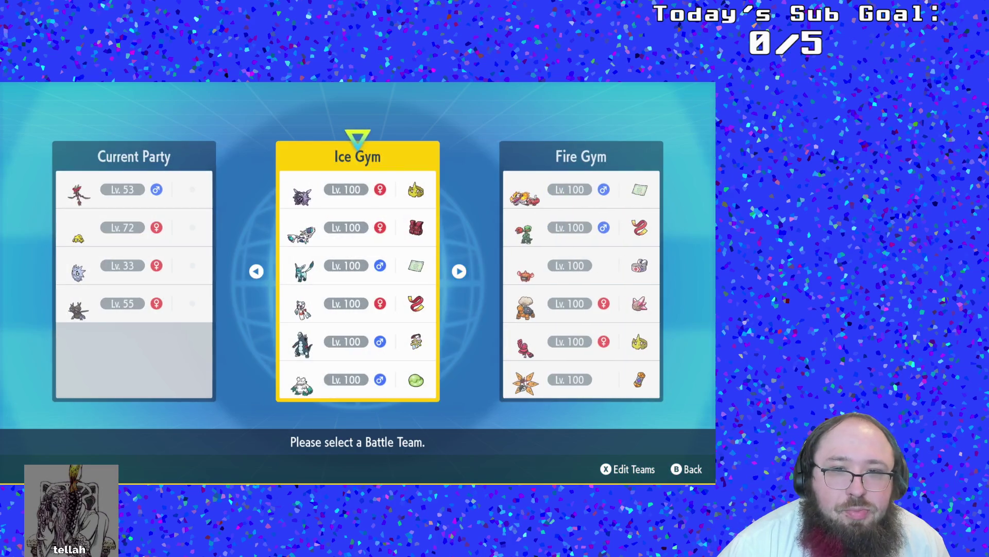
{"action": "key", "text": "Right"}
{"action": "key", "text": "Right"}
{"action": "key", "text": "Right"}
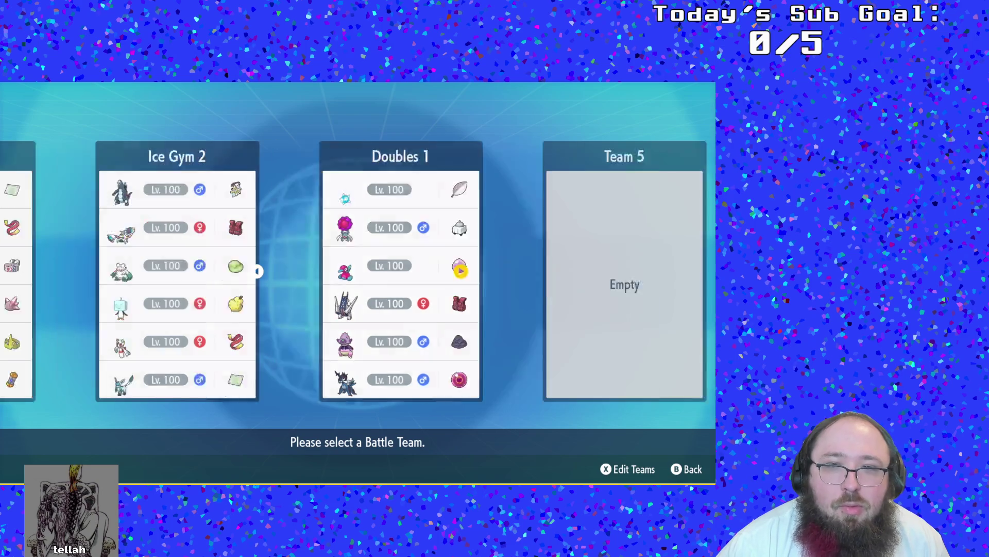
{"action": "key", "text": "Return"}
{"action": "key", "text": "Return"}
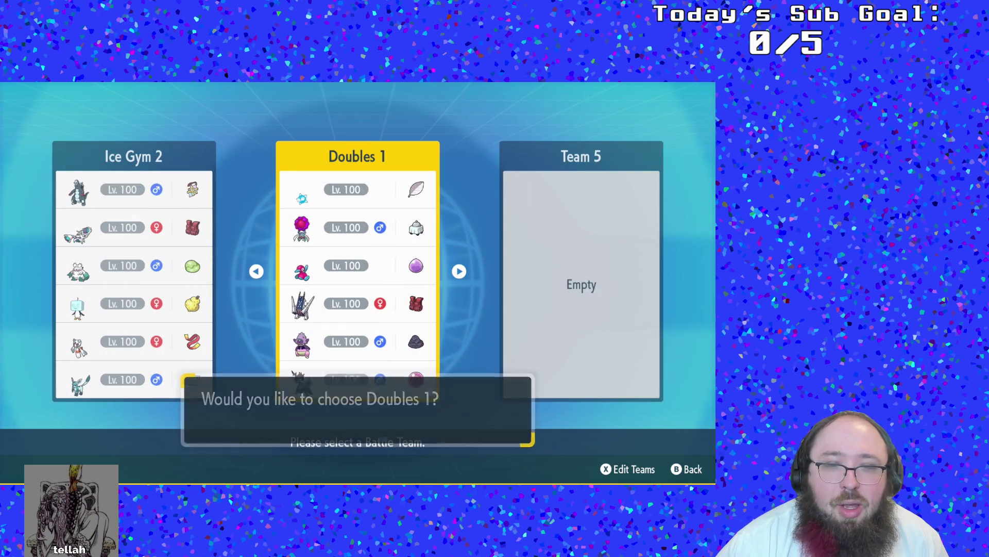
{"action": "key", "text": "Down"}
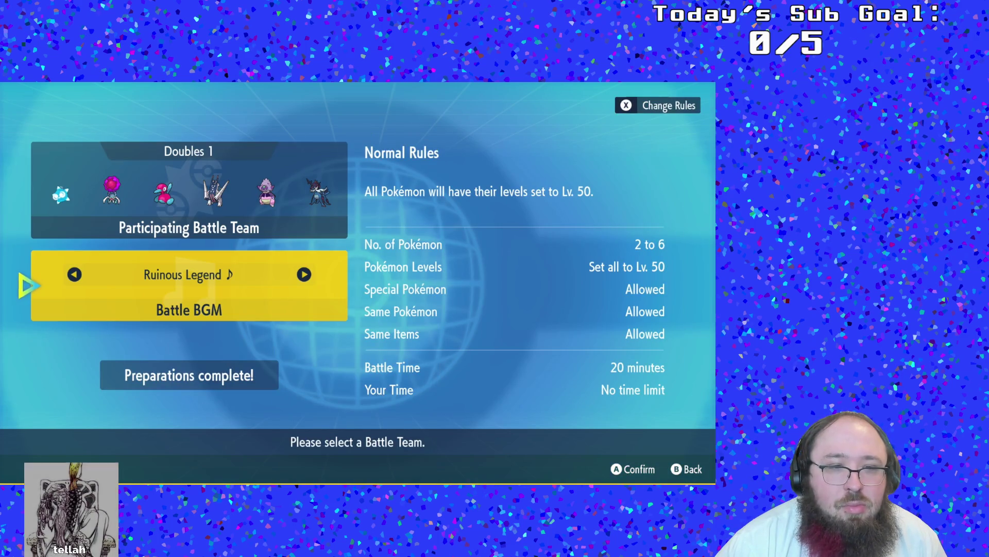
{"action": "key", "text": "Down"}
{"action": "key", "text": "Return"}
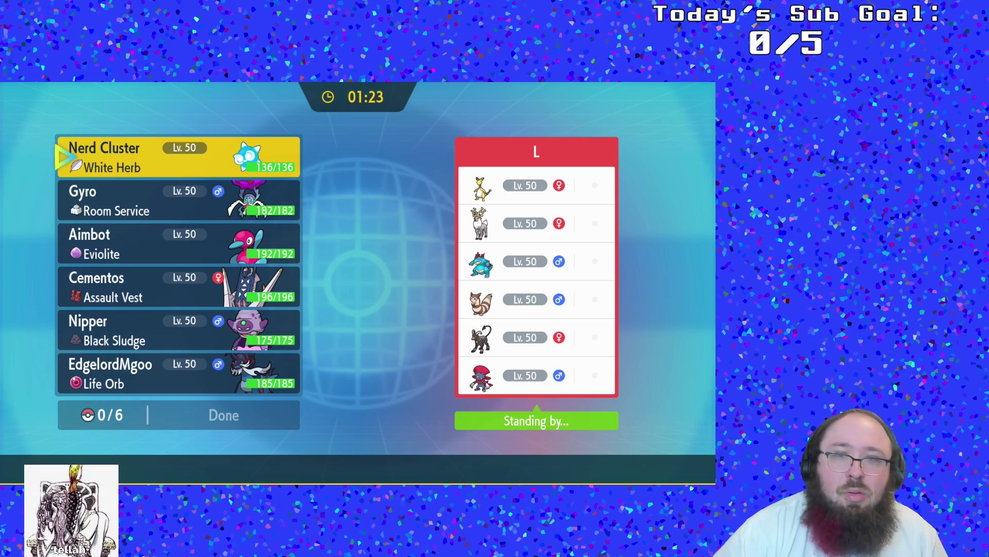
- Enter EdgelordMgoo first and Nerd Cluster second as the two leads
{"action": "key", "text": "Down"}
{"action": "key", "text": "Down"}
{"action": "key", "text": "Down"}
{"action": "key", "text": "Up"}
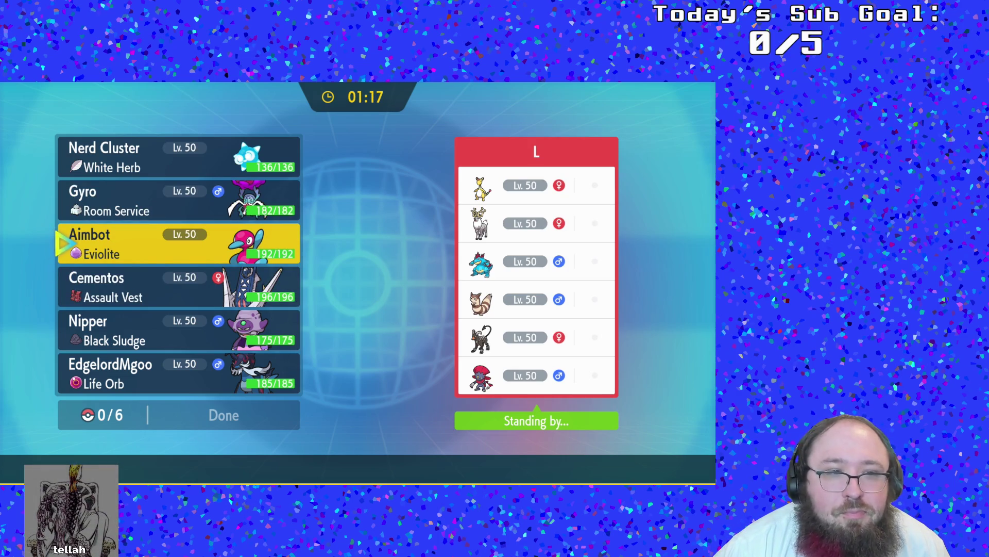
{"action": "key", "text": "Down"}
{"action": "key", "text": "Down"}
{"action": "key", "text": "Down"}
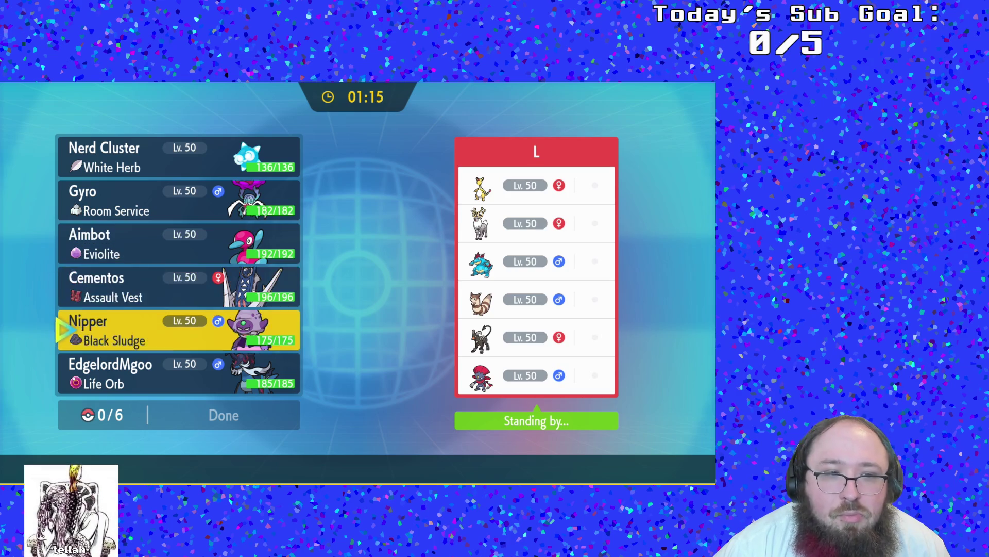
{"action": "key", "text": "Return"}
{"action": "key", "text": "Return"}
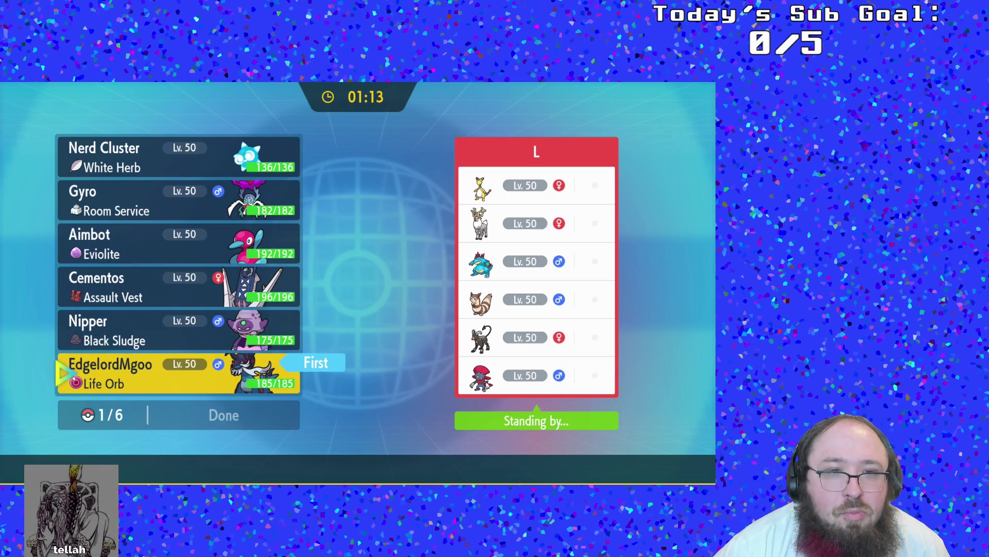
{"action": "key", "text": "Up"}
{"action": "key", "text": "Up"}
{"action": "key", "text": "Up"}
{"action": "key", "text": "Up"}
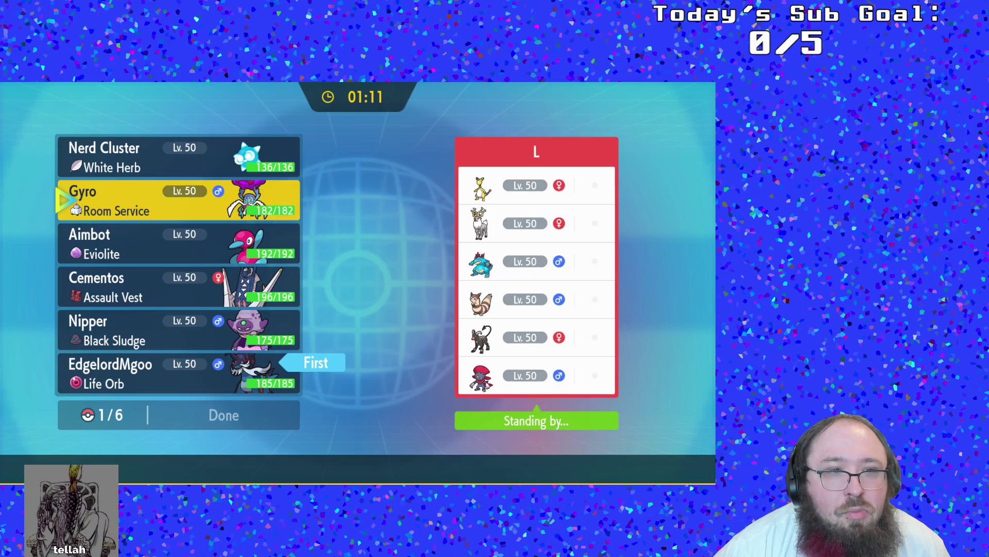
{"action": "key", "text": "Up"}
{"action": "key", "text": "Return"}
{"action": "key", "text": "Return"}
- Add Nipper, Cementos, Aimbot and Gyro as picks three through six and finish selection
{"action": "key", "text": "Down"}
{"action": "key", "text": "Down"}
{"action": "key", "text": "Down"}
{"action": "key", "text": "Down"}
{"action": "key", "text": "Return"}
{"action": "key", "text": "Return"}
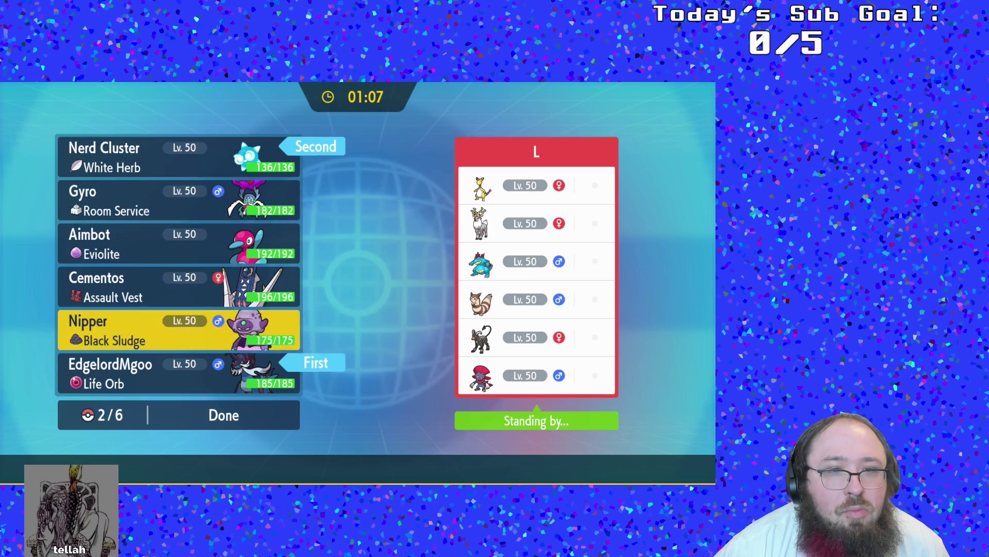
{"action": "key", "text": "Up"}
{"action": "key", "text": "Return"}
{"action": "key", "text": "Return"}
{"action": "key", "text": "Up"}
{"action": "key", "text": "Return"}
{"action": "key", "text": "Return"}
{"action": "key", "text": "Up"}
{"action": "key", "text": "Return"}
{"action": "key", "text": "Return"}
{"action": "key", "text": "Up"}
{"action": "key", "text": "Up"}
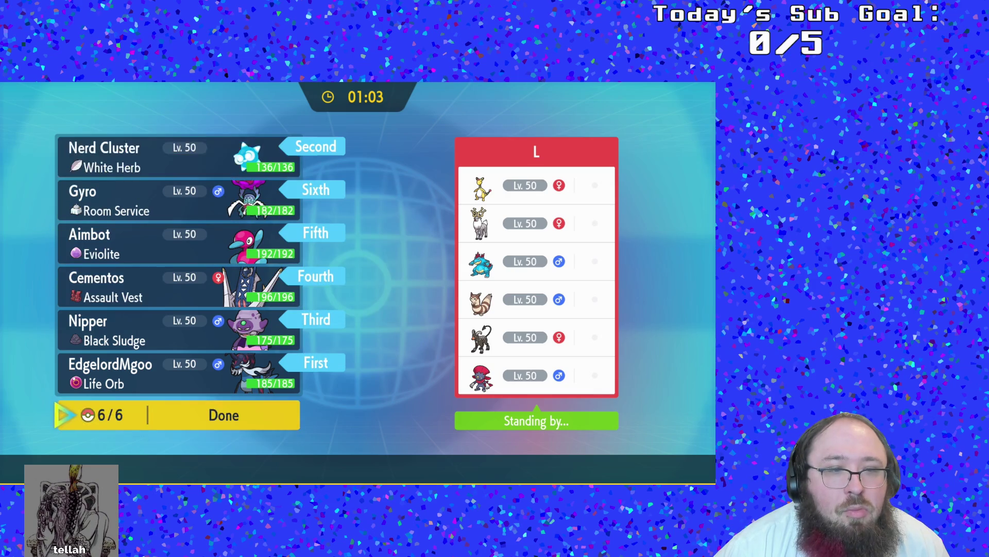
{"action": "key", "text": "Return"}
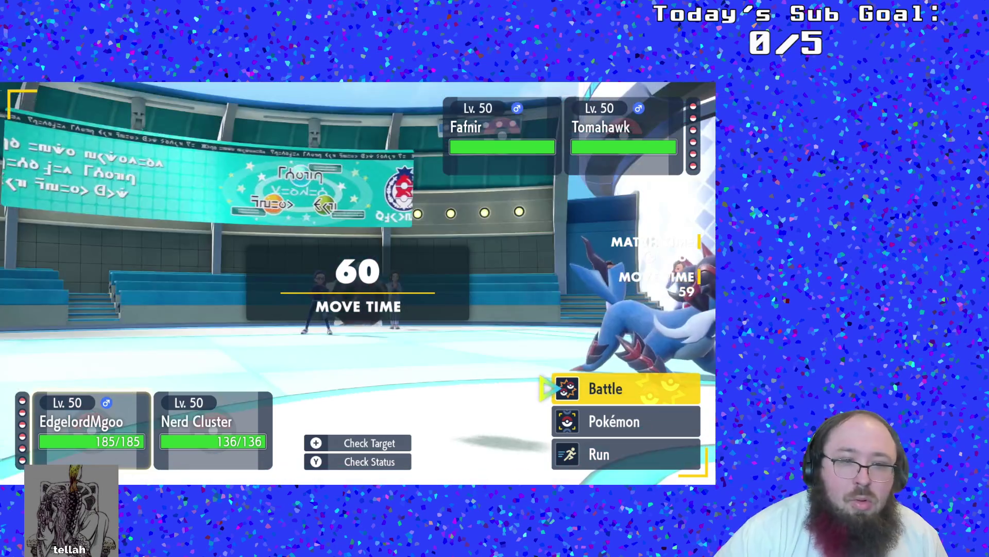
- Have EdgelordMgoo use Brick Break on Tomahawk
{"action": "key", "text": "Return"}
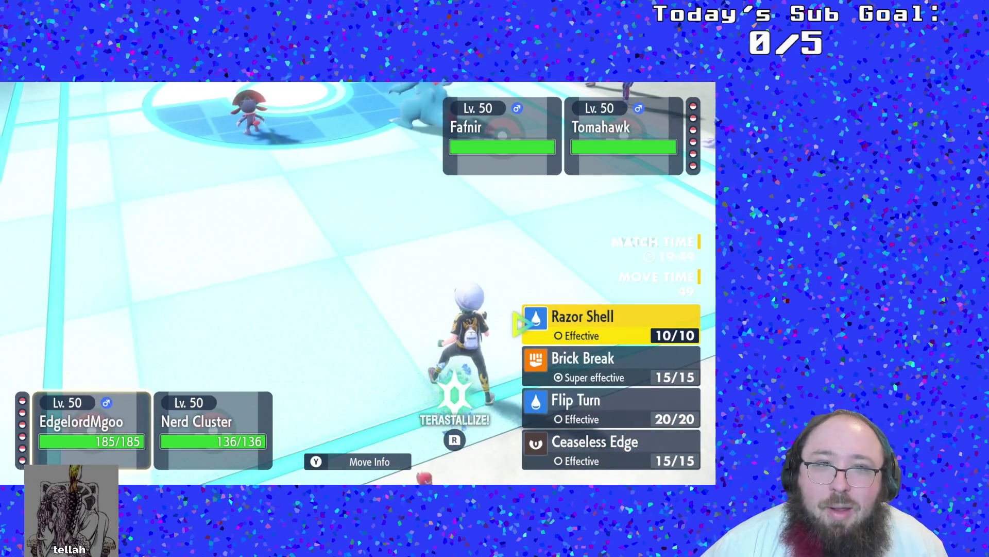
{"action": "key", "text": "Down"}
{"action": "key", "text": "Up"}
{"action": "key", "text": "Up"}
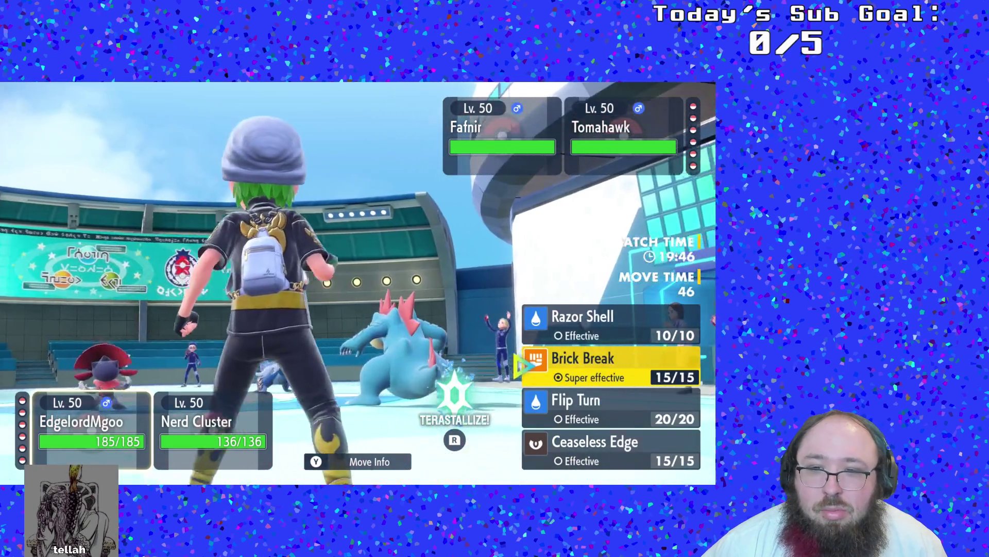
{"action": "key", "text": "Down"}
{"action": "key", "text": "Down"}
{"action": "key", "text": "Up"}
{"action": "key", "text": "Return"}
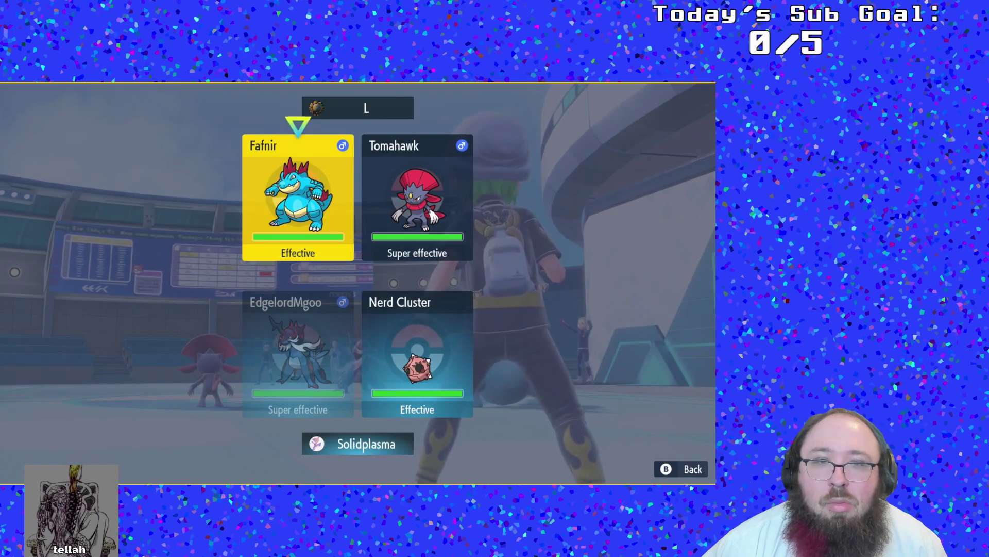
{"action": "key", "text": "Return"}
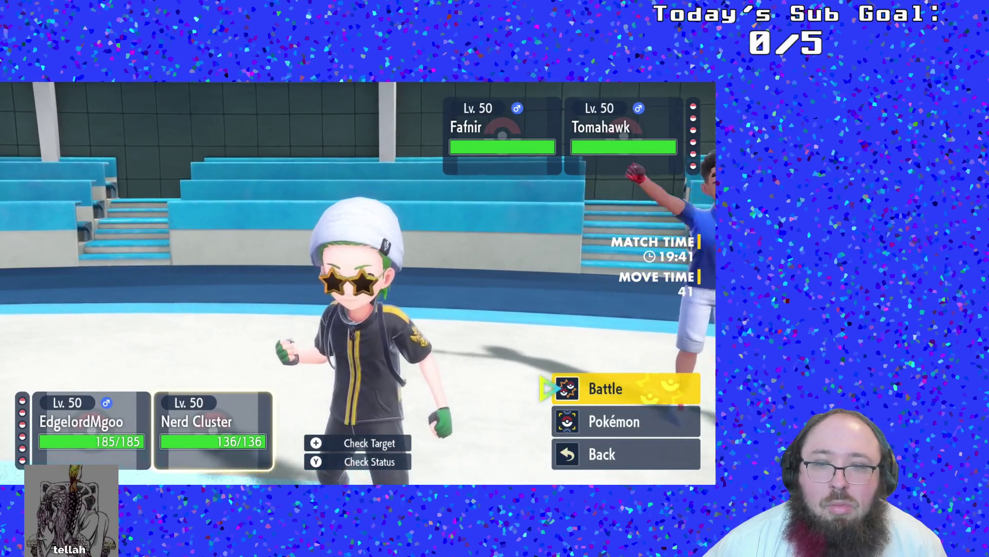
- Switch Nerd Cluster out, choosing Aimbot as the replacement after reviewing Cementos
{"action": "key", "text": "Return"}
{"action": "key", "text": "Escape"}
{"action": "key", "text": "Down"}
{"action": "key", "text": "Return"}
{"action": "key", "text": "Down"}
{"action": "key", "text": "Down"}
{"action": "key", "text": "Down"}
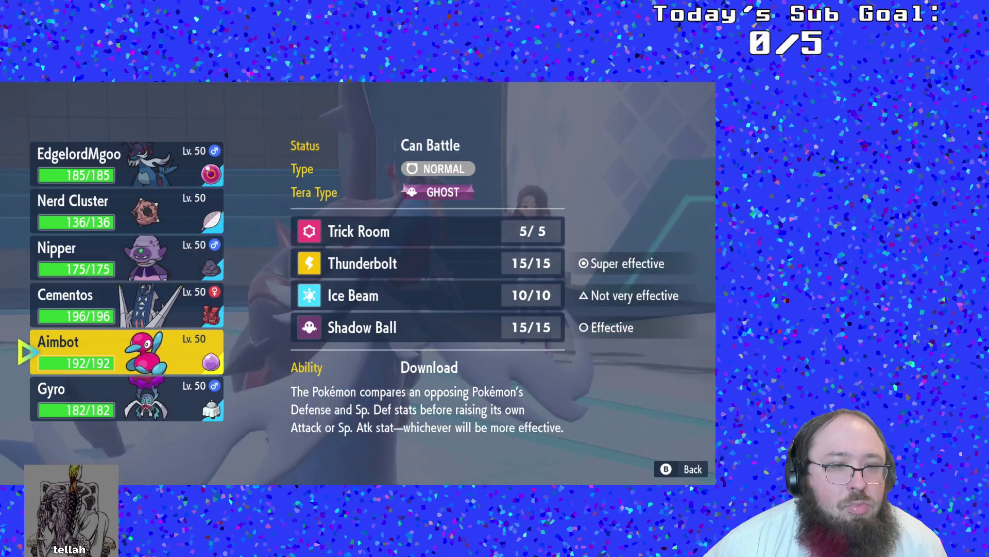
{"action": "key", "text": "Up"}
{"action": "key", "text": "Up"}
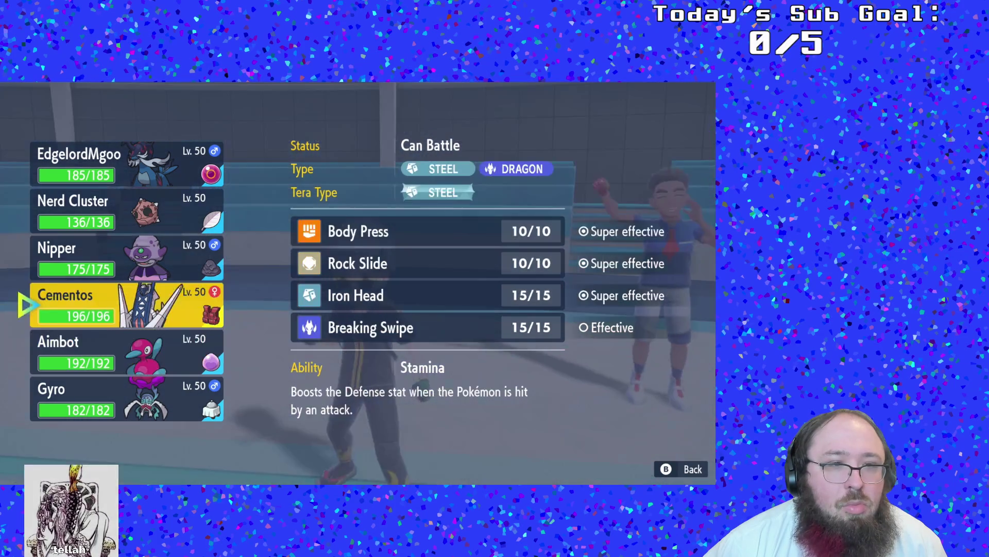
{"action": "key", "text": "Down"}
{"action": "key", "text": "Down"}
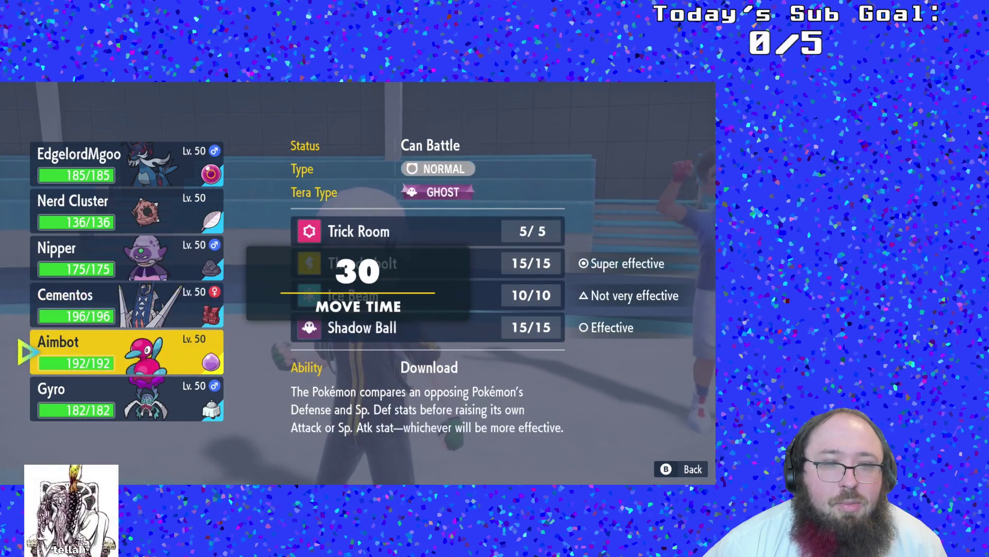
{"action": "key", "text": "Up"}
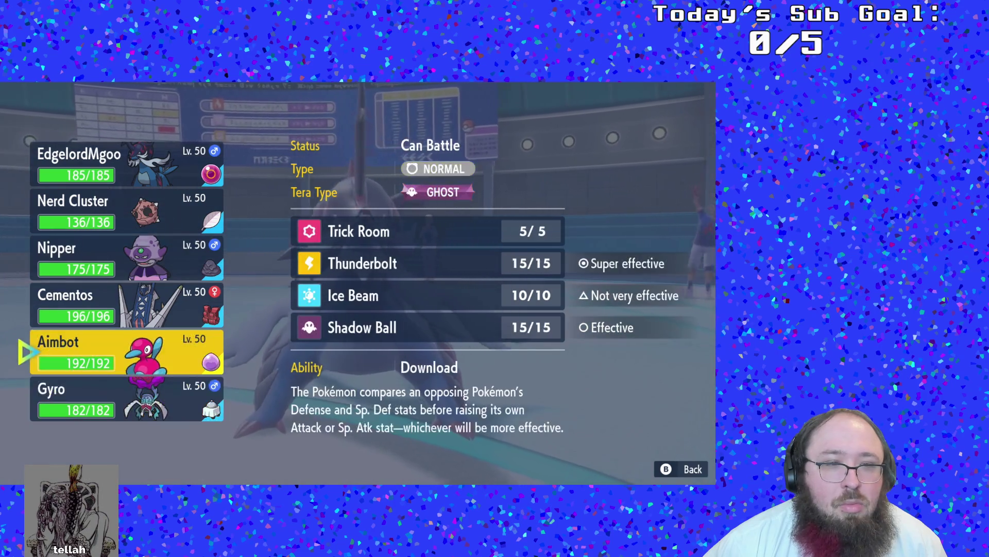
{"action": "key", "text": "Return"}
{"action": "key", "text": "Return"}
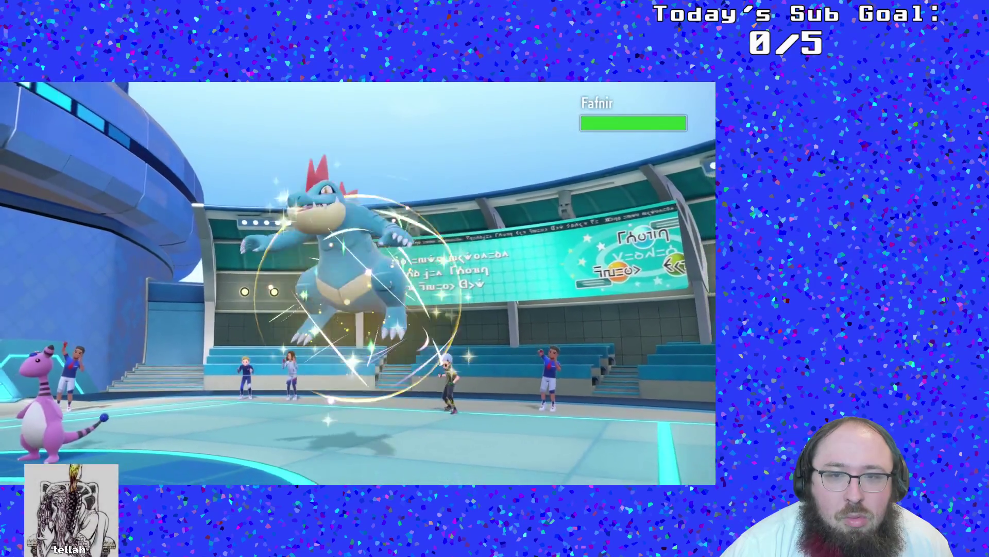
- Pick Flip Turn for EdgelordMgoo and Thunderbolt on Fafnir for Aimbot
{"action": "key", "text": "Return"}
{"action": "key", "text": "Down"}
{"action": "key", "text": "Down"}
{"action": "key", "text": "Down"}
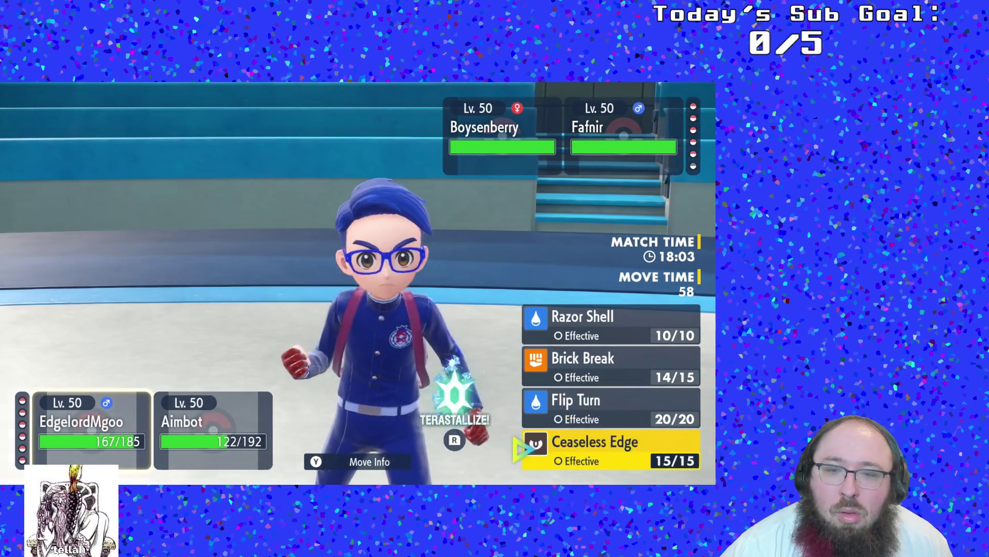
{"action": "key", "text": "Return"}
{"action": "key", "text": "Escape"}
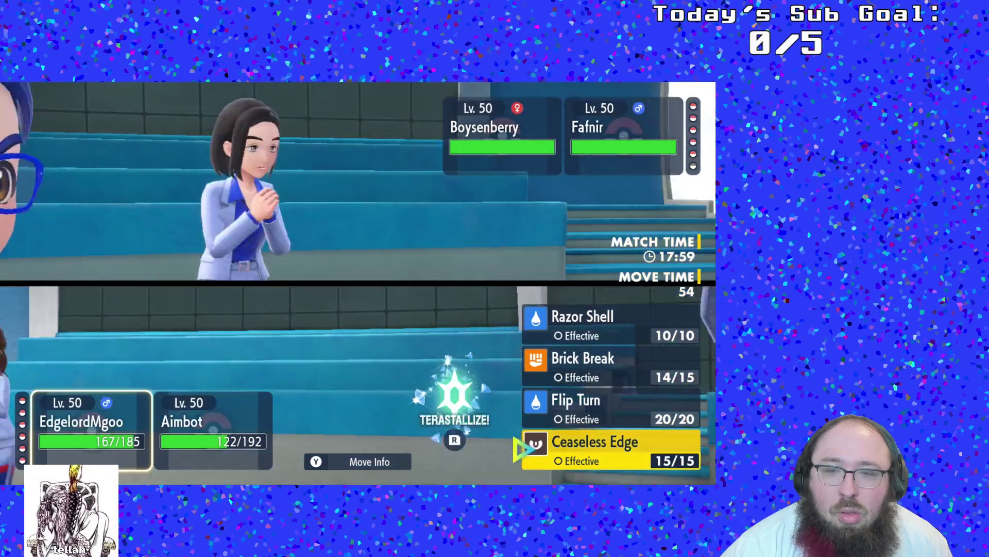
{"action": "key", "text": "Up"}
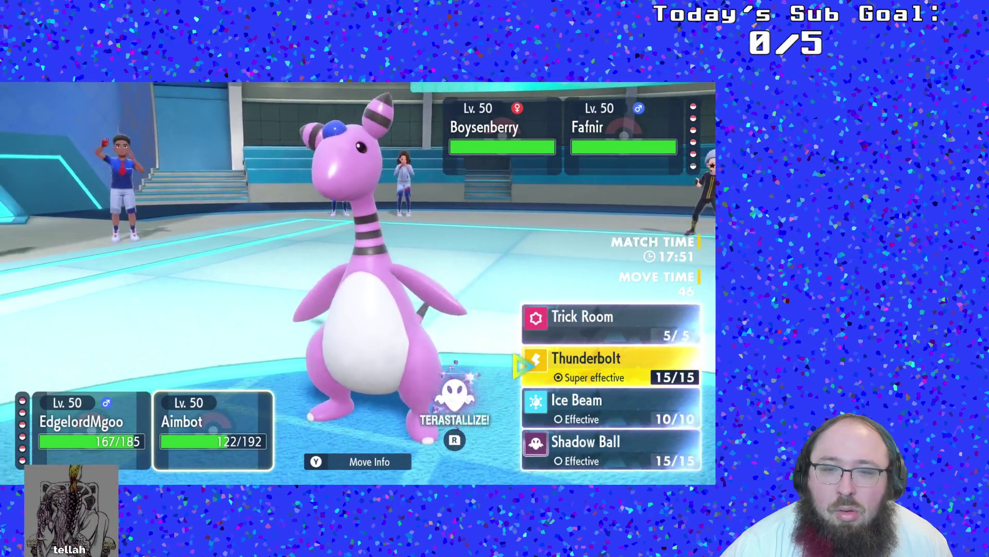
{"action": "key", "text": "Right"}
{"action": "key", "text": "Return"}
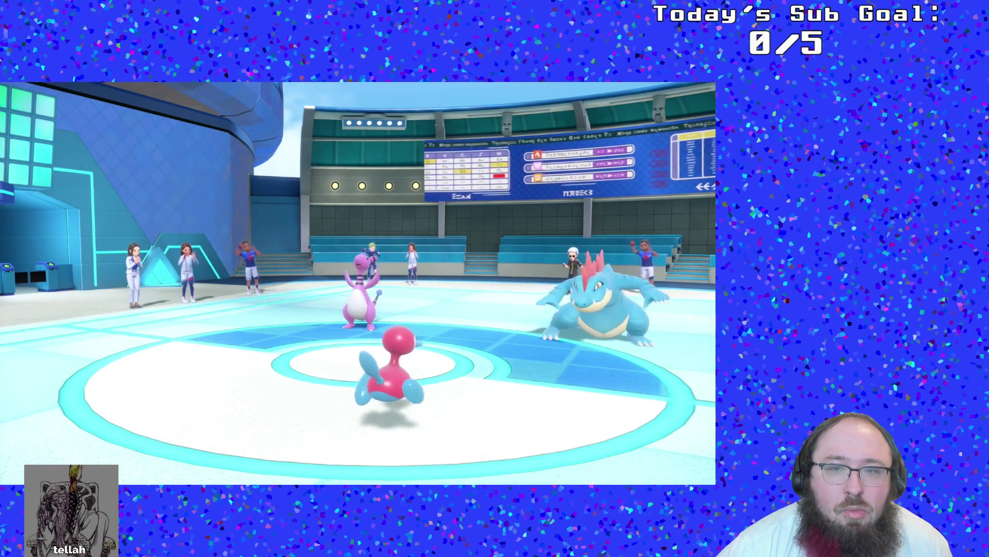
- Send Nipper in to replace EdgelordMgoo
{"action": "key", "text": "Down"}
{"action": "key", "text": "Down"}
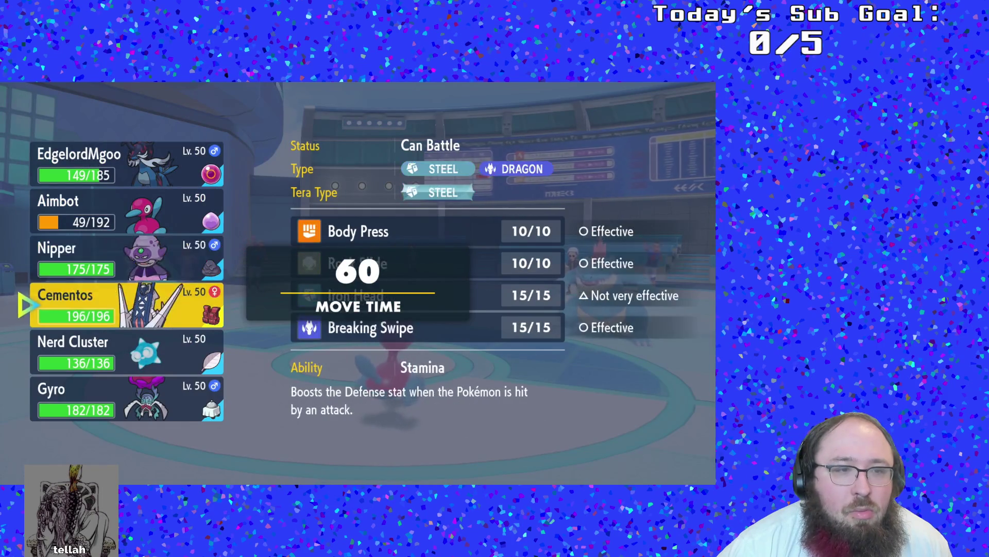
{"action": "key", "text": "Down"}
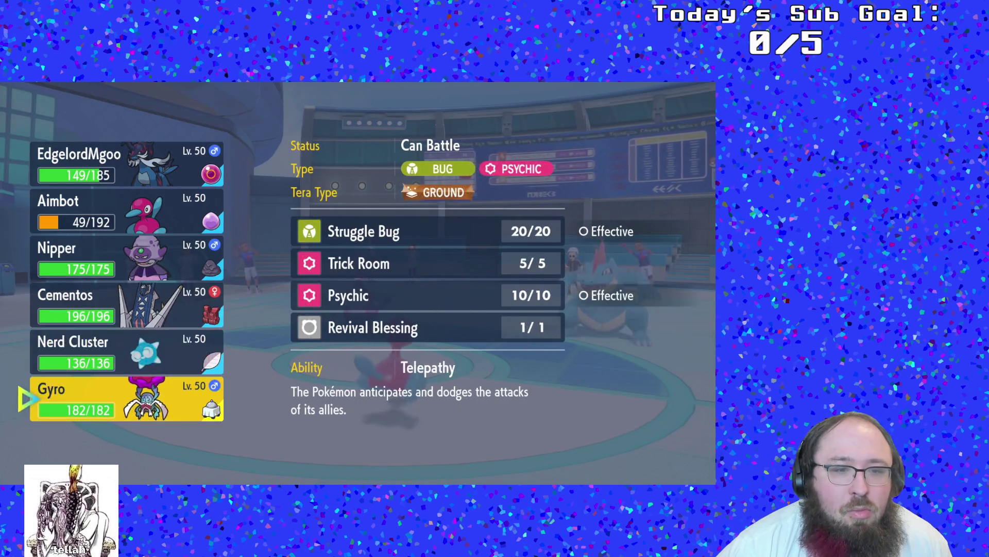
{"action": "key", "text": "Up"}
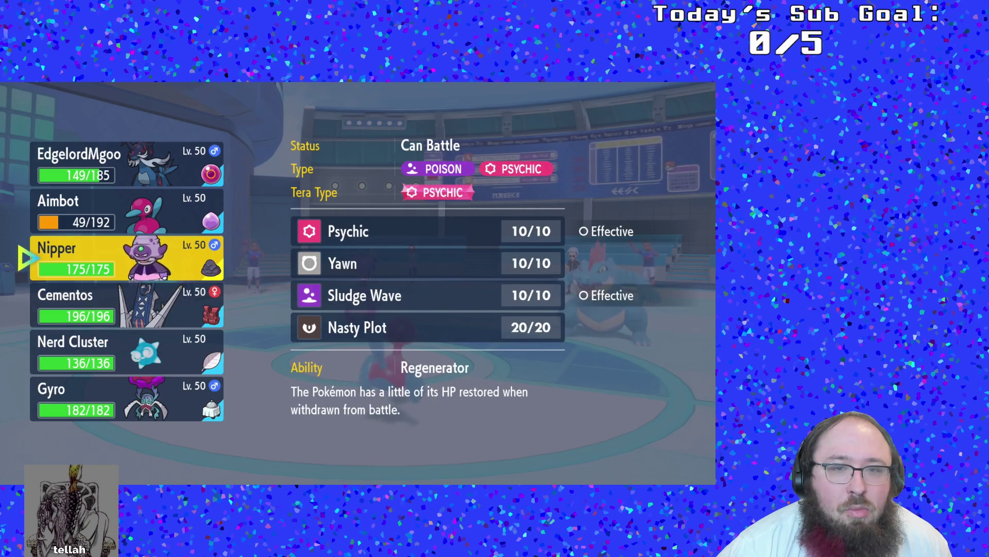
{"action": "key", "text": "Return"}
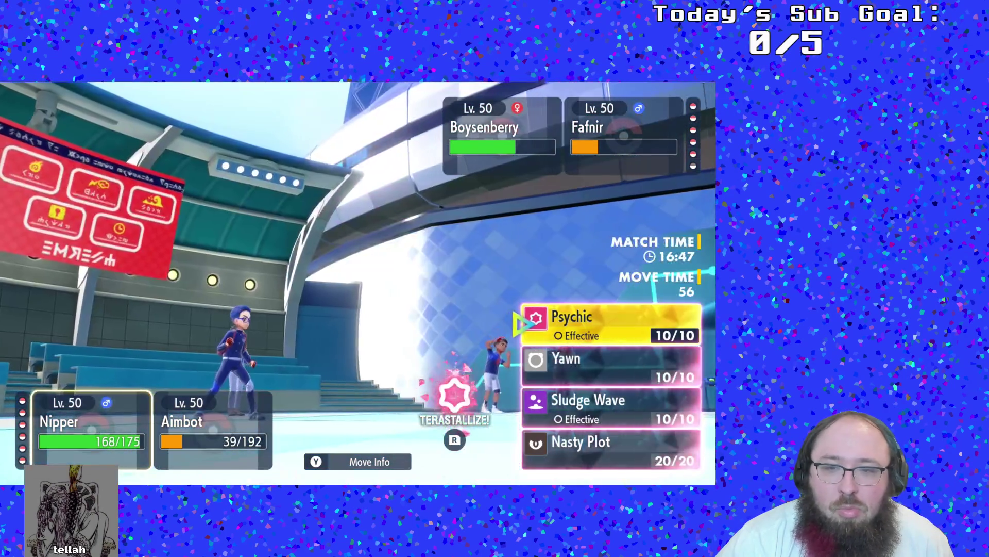
- Have Nipper use Nasty Plot on itself
{"action": "key", "text": "Down"}
{"action": "key", "text": "Down"}
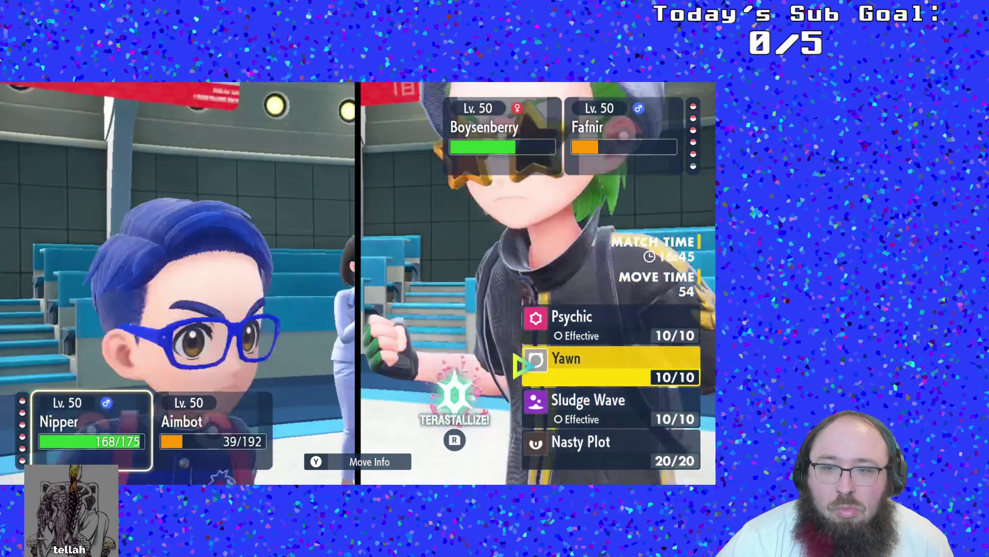
{"action": "key", "text": "Return"}
{"action": "key", "text": "Escape"}
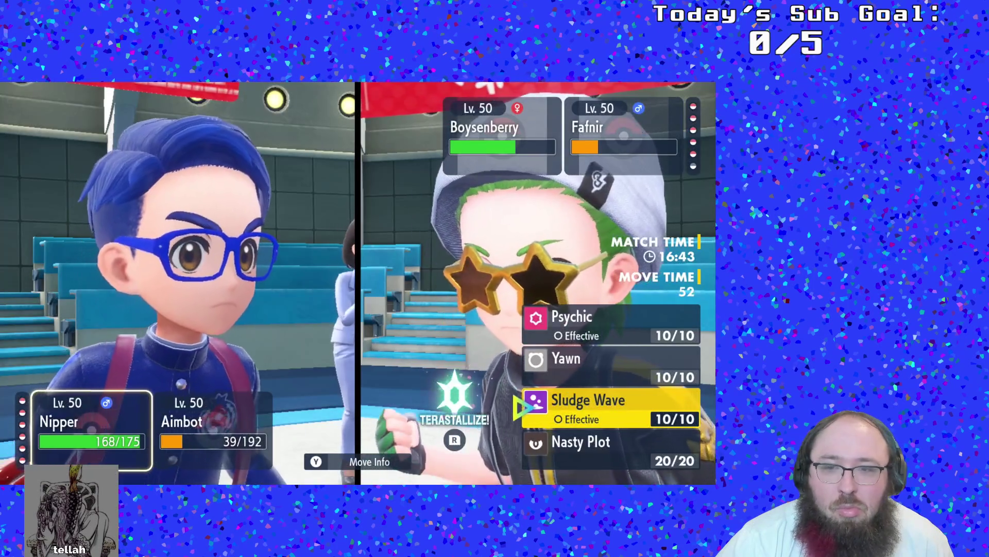
{"action": "key", "text": "Down"}
{"action": "key", "text": "Return"}
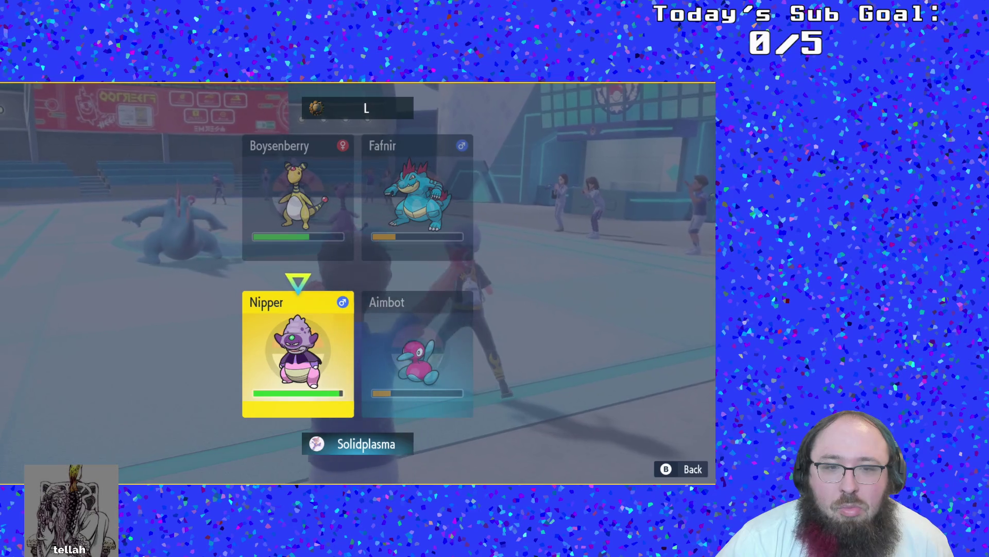
{"action": "key", "text": "Return"}
{"action": "key", "text": "Return"}
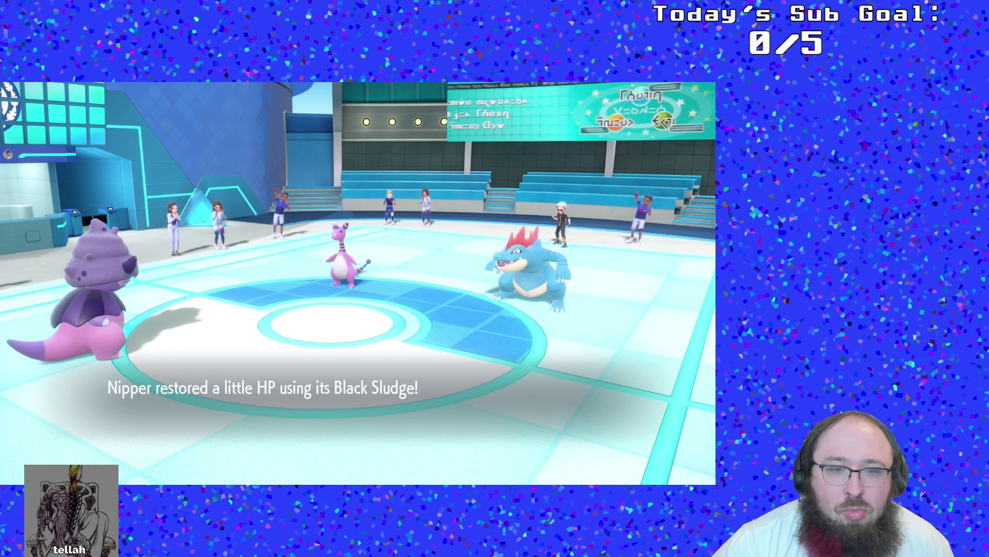
- Browse the party for a replacement after Aimbot faints
{"action": "key", "text": "Down"}
{"action": "key", "text": "Down"}
{"action": "key", "text": "Down"}
{"action": "key", "text": "Down"}
{"action": "key", "text": "Down"}
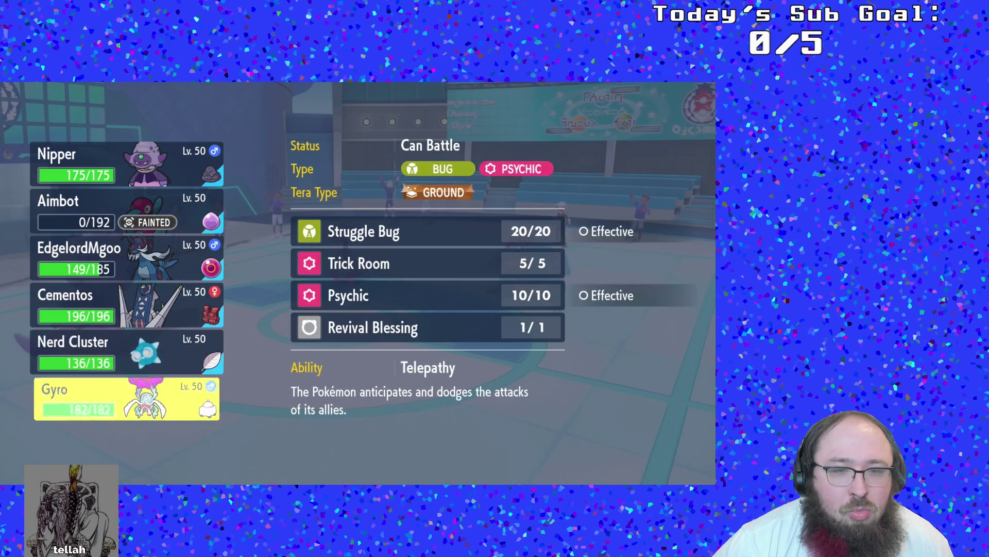
- Send Gyro in for Aimbot and have Nipper use Psychic on Fafnir
{"action": "key", "text": "Return"}
{"action": "key", "text": "Return"}
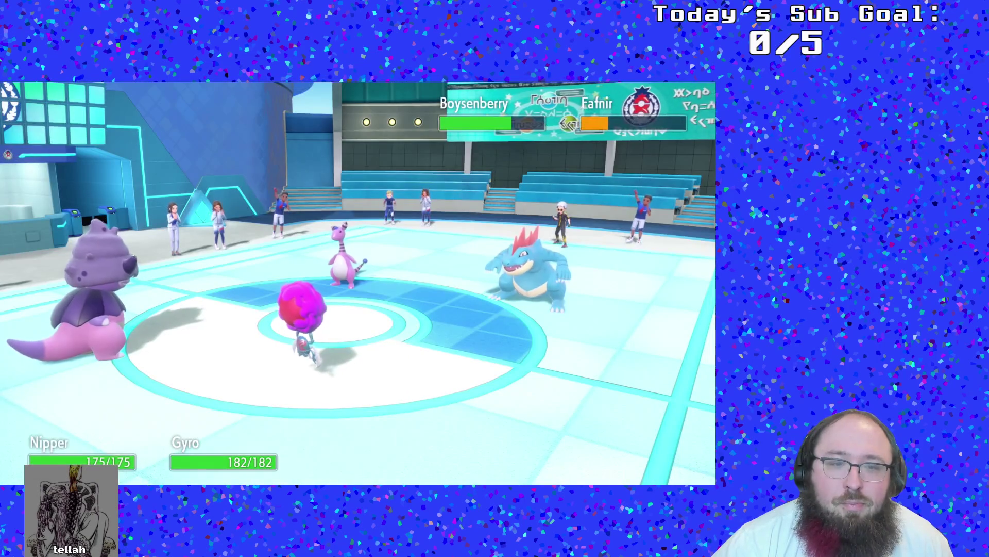
{"action": "key", "text": "Down"}
{"action": "key", "text": "Down"}
{"action": "key", "text": "Down"}
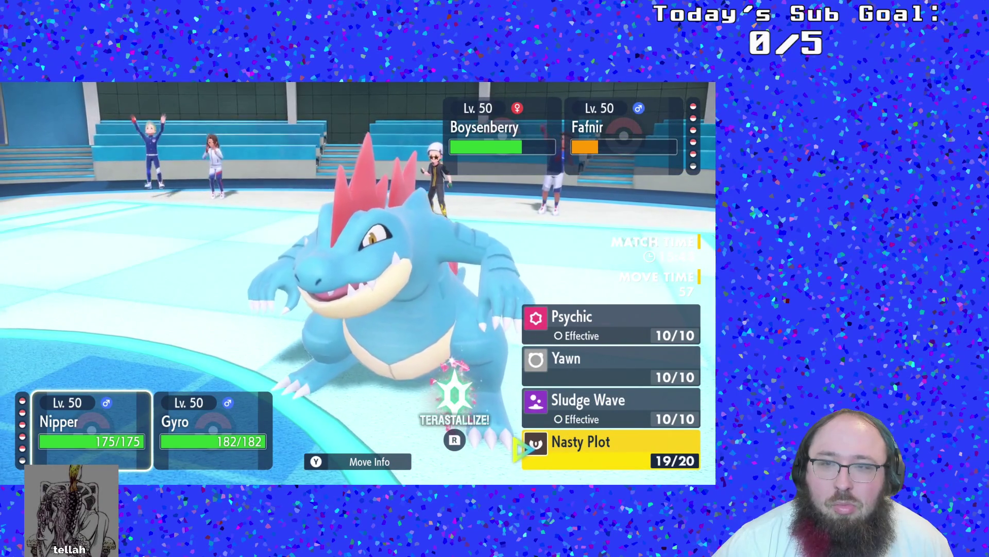
{"action": "key", "text": "Up"}
{"action": "key", "text": "Up"}
{"action": "key", "text": "Up"}
{"action": "key", "text": "Return"}
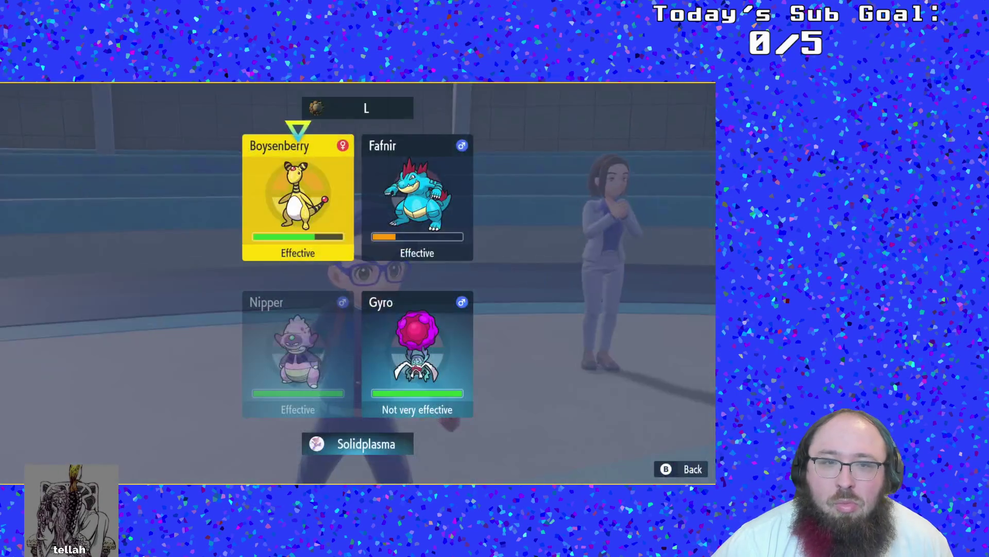
{"action": "key", "text": "Return"}
- Choose Trick Room for Gyro
{"action": "key", "text": "Return"}
{"action": "key", "text": "Down"}
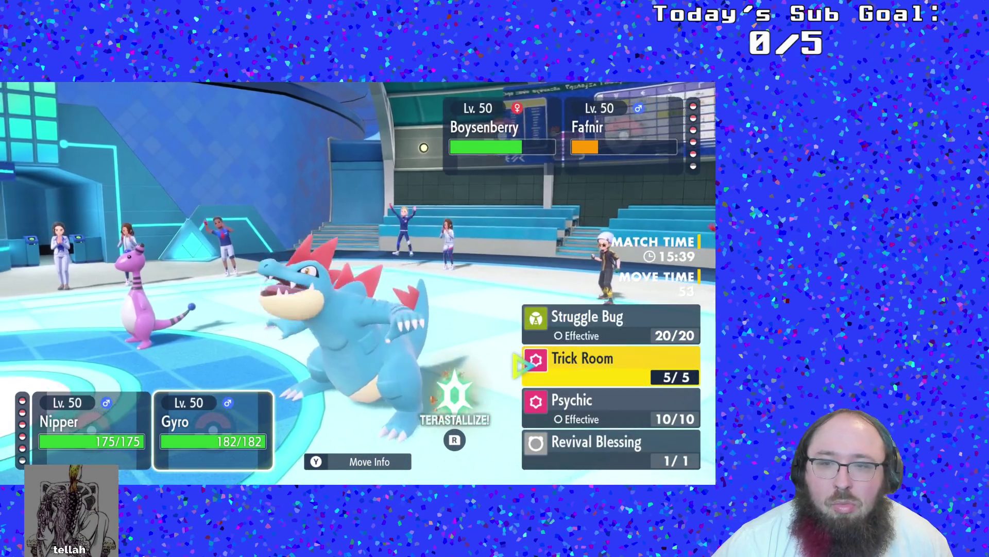
{"action": "key", "text": "Down"}
{"action": "key", "text": "Down"}
{"action": "key", "text": "Up"}
{"action": "key", "text": "Up"}
{"action": "key", "text": "Return"}
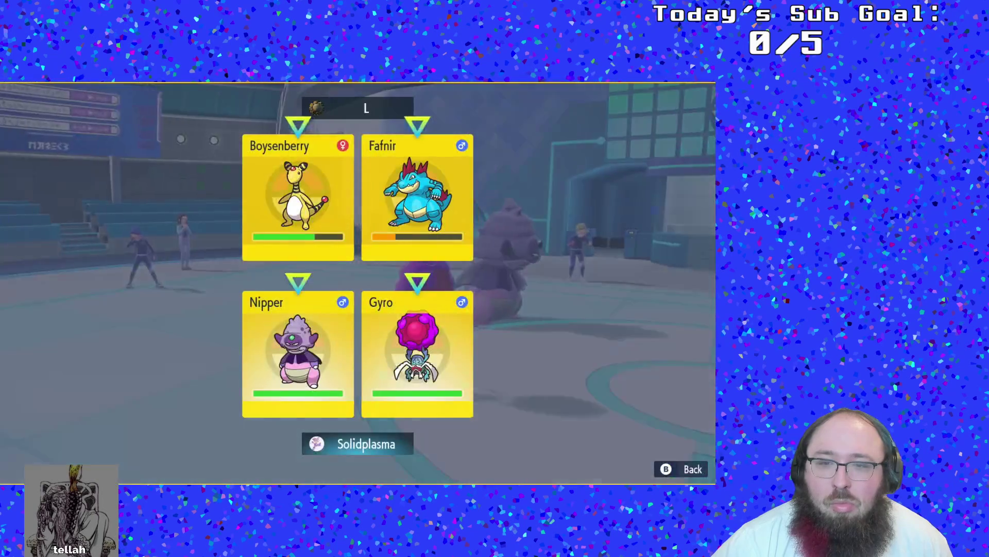
{"action": "key", "text": "Return"}
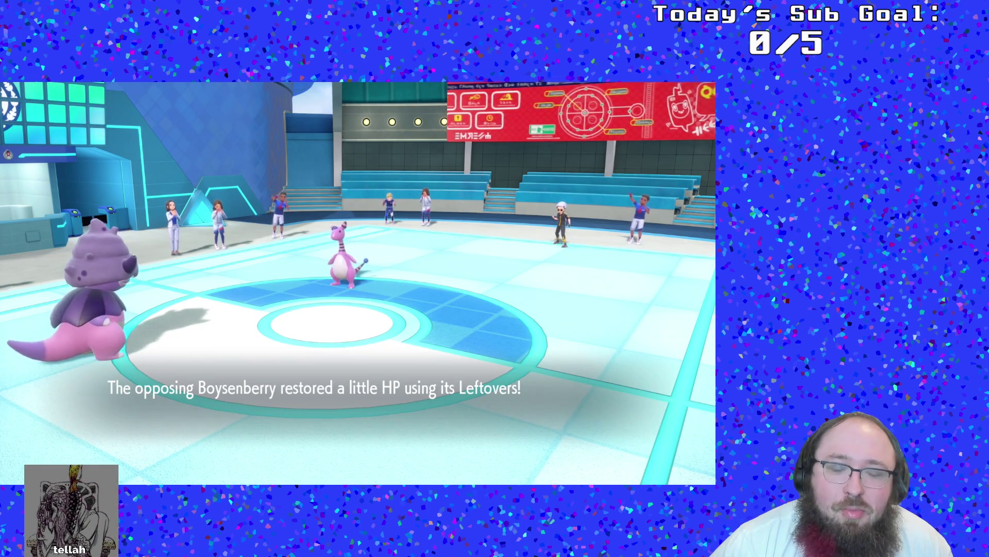
- Review Cementos's and Nerd Cluster's details, then swap EdgelordMgoo in for the fainted Gyro
{"action": "key", "text": "Up"}
{"action": "key", "text": "Return"}
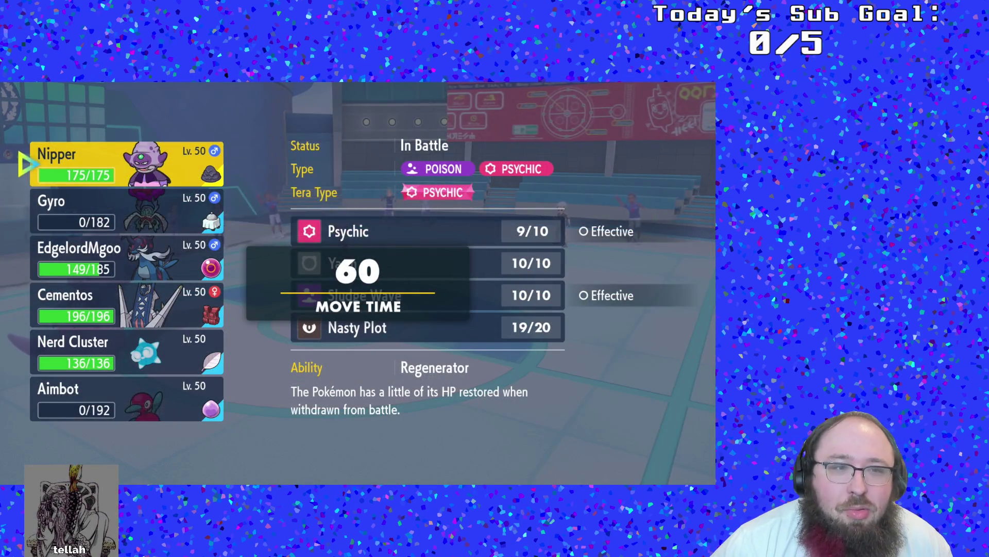
{"action": "key", "text": "Down"}
{"action": "key", "text": "Down"}
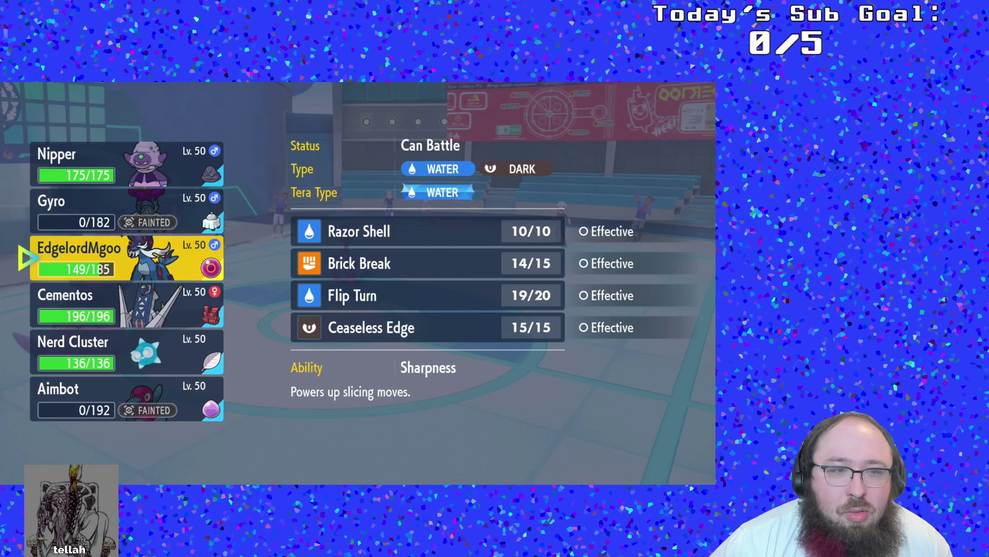
{"action": "key", "text": "Down"}
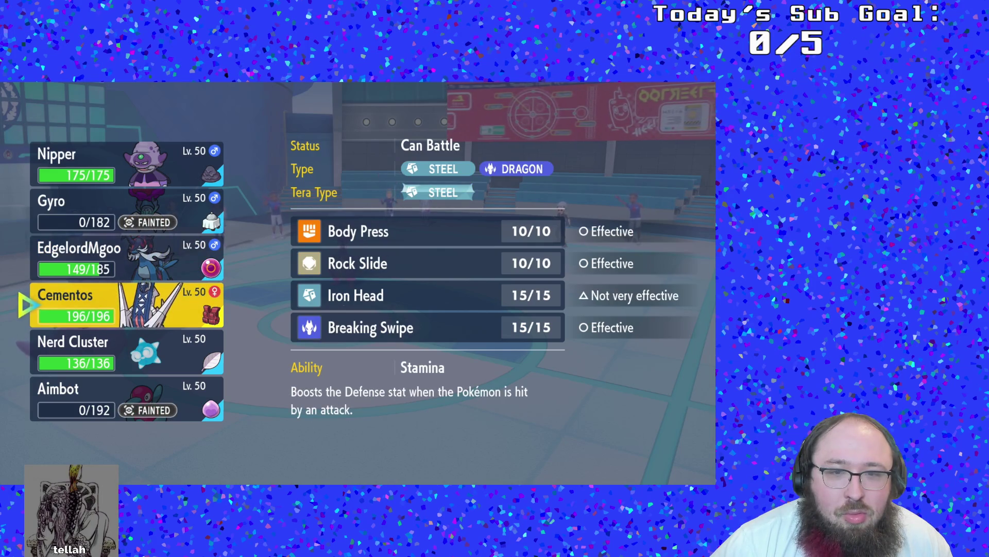
{"action": "key", "text": "Down"}
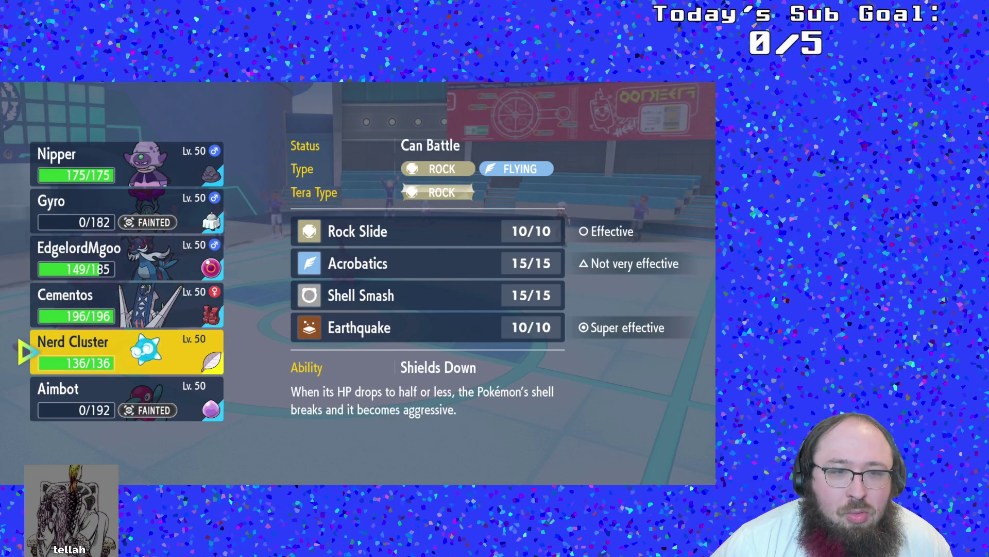
{"action": "key", "text": "Up"}
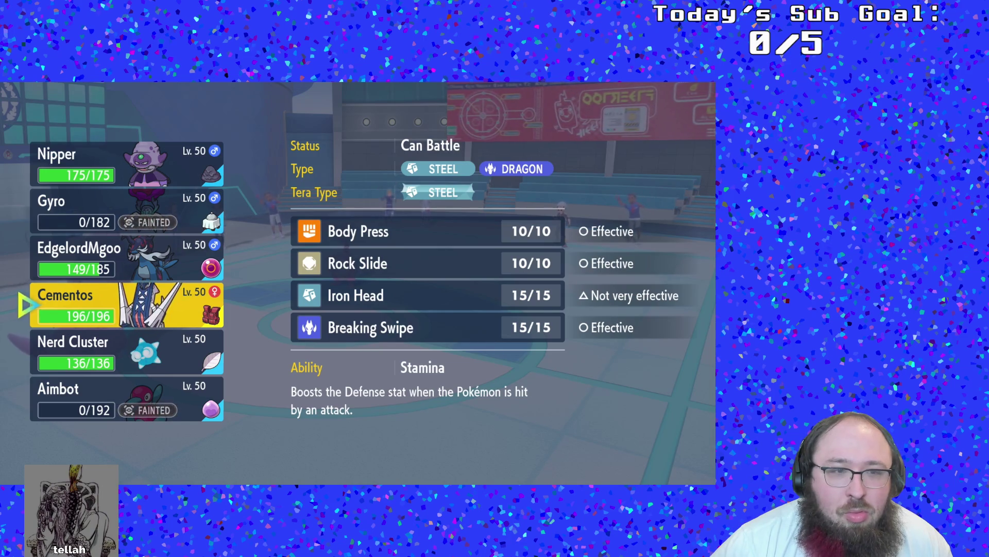
{"action": "key", "text": "Up"}
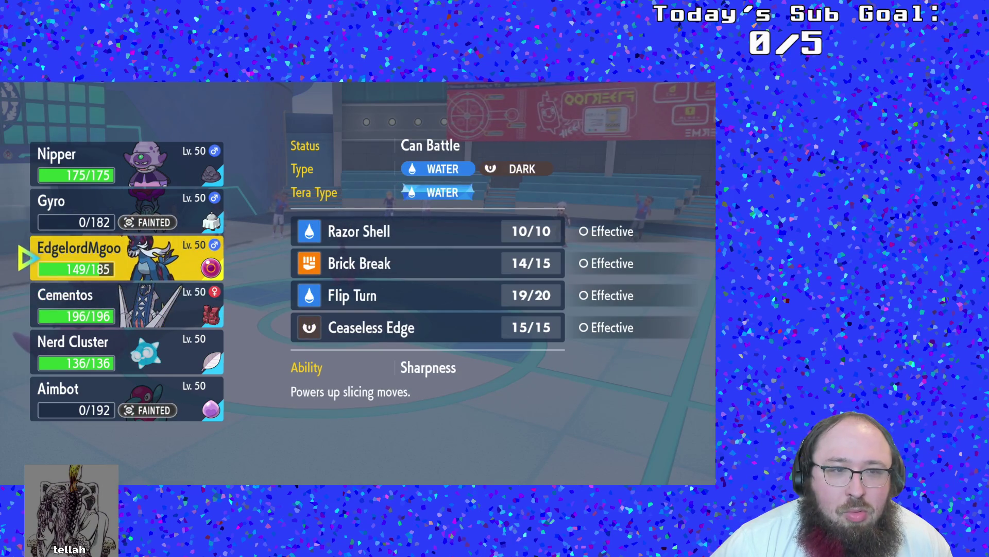
{"action": "key", "text": "Return"}
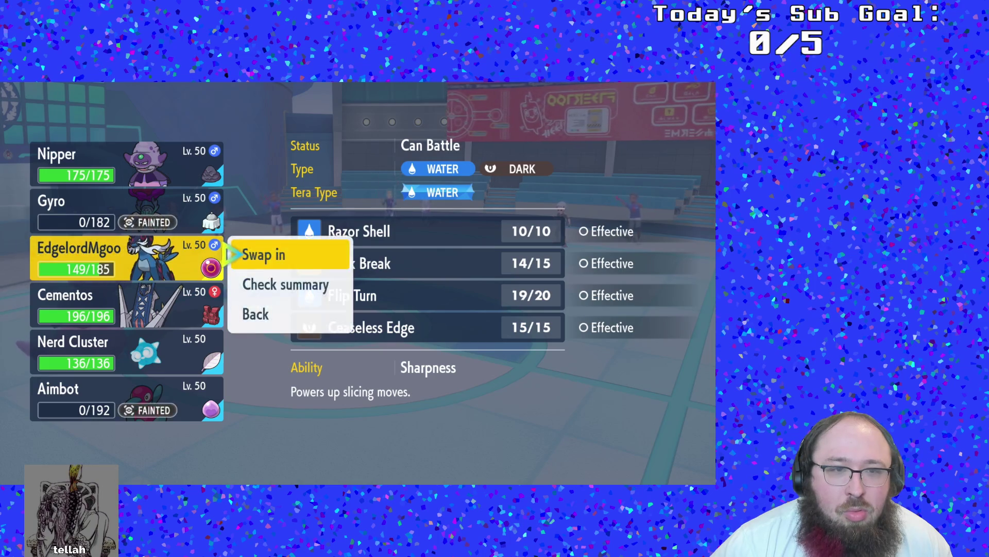
{"action": "key", "text": "Return"}
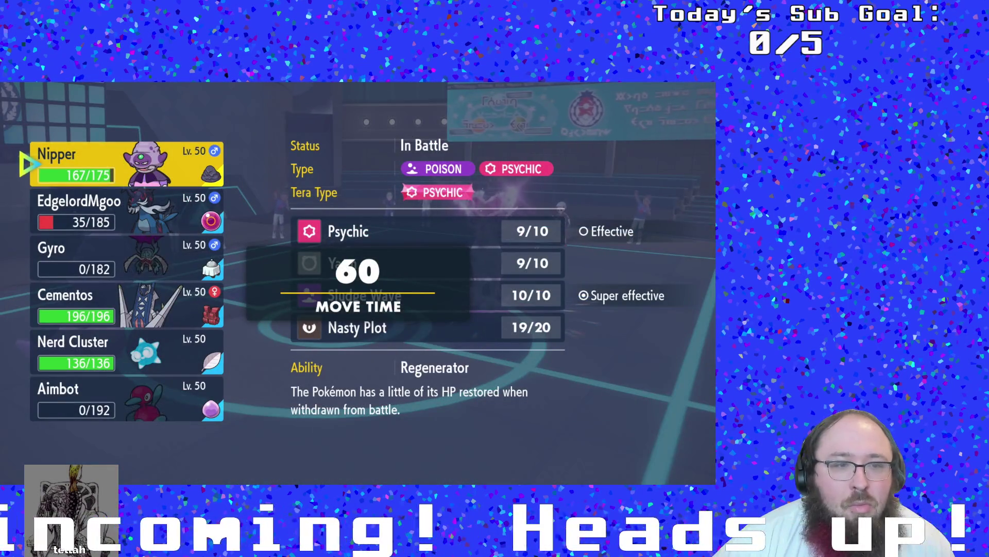
- Pick Cementos from the party to fight beside Nipper
{"action": "key", "text": "Down"}
{"action": "key", "text": "Down"}
{"action": "key", "text": "Down"}
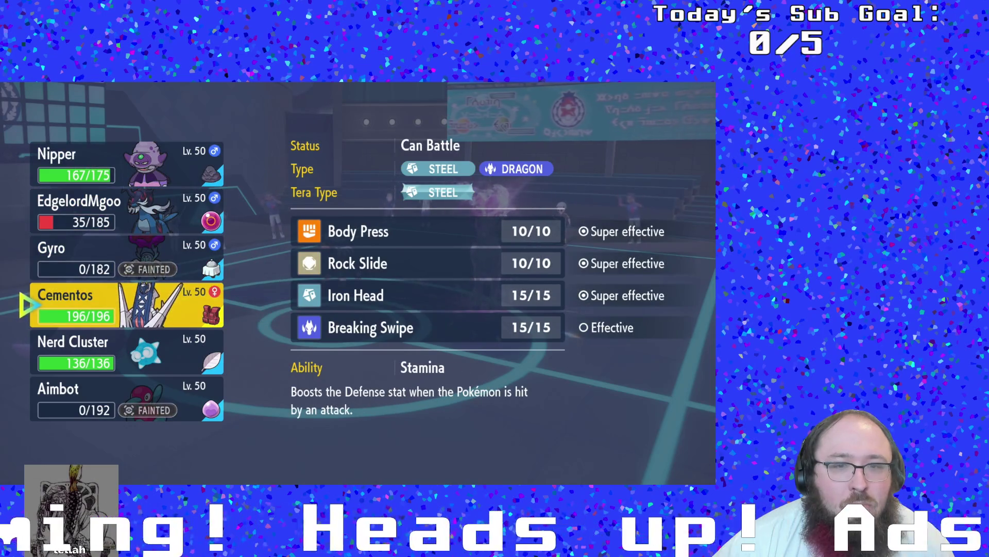
{"action": "key", "text": "Return"}
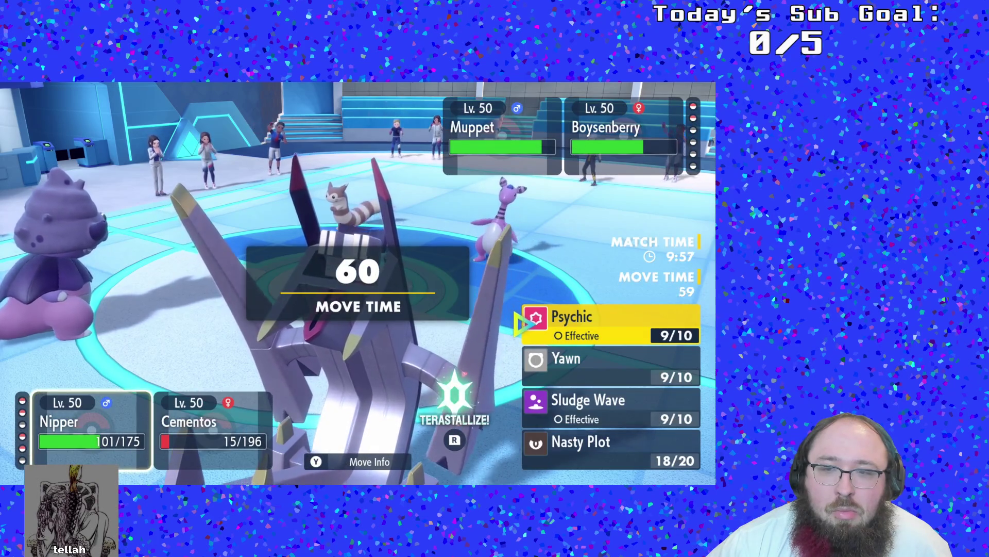
- Have Nipper use Sludge Wave, abandoning the earlier Yawn choice aimed at Muppet
{"action": "key", "text": "Down"}
{"action": "key", "text": "Return"}
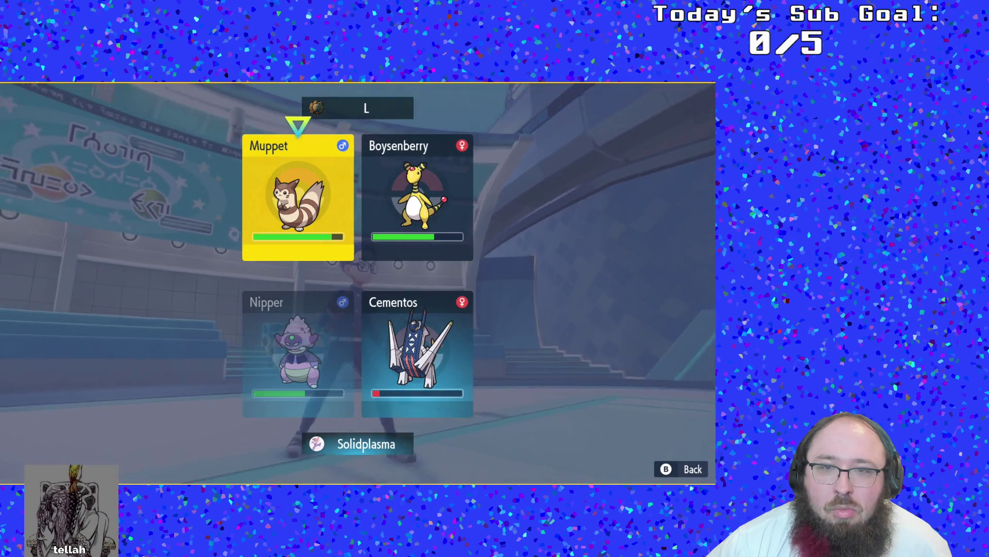
{"action": "key", "text": "Return"}
{"action": "key", "text": "Return"}
{"action": "key", "text": "Escape"}
{"action": "key", "text": "Escape"}
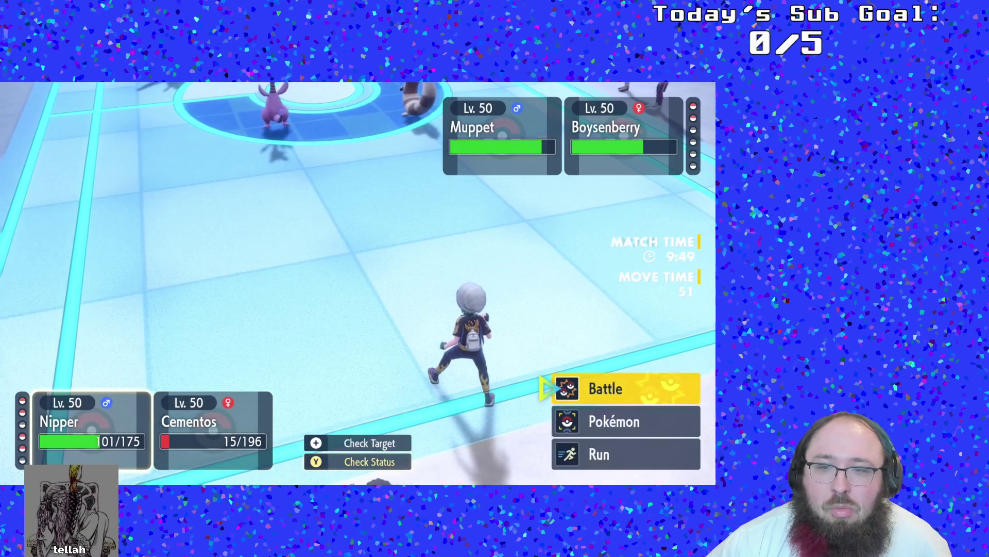
{"action": "key", "text": "Return"}
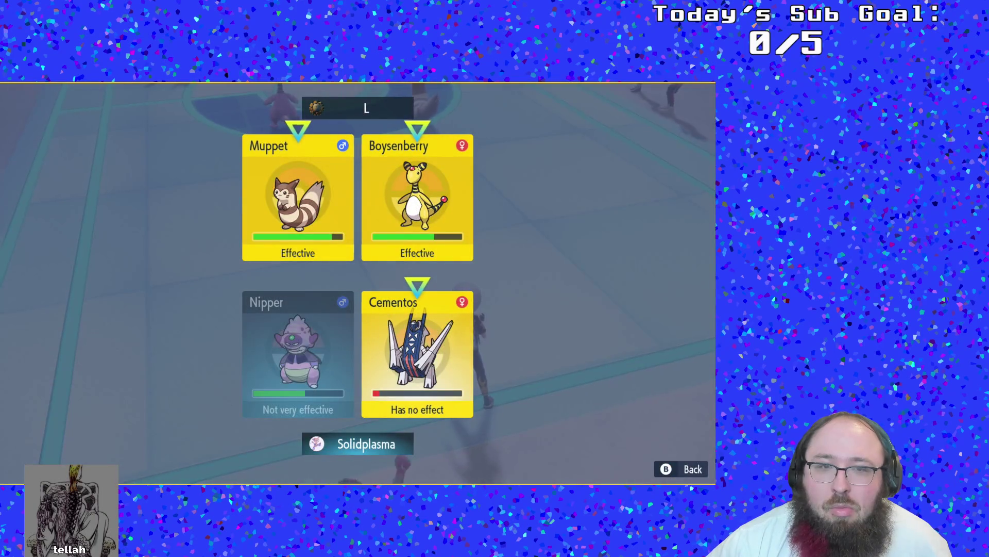
{"action": "key", "text": "Return"}
{"action": "key", "text": "Return"}
- Have Cementos use Body Press on Muppet
{"action": "key", "text": "Down"}
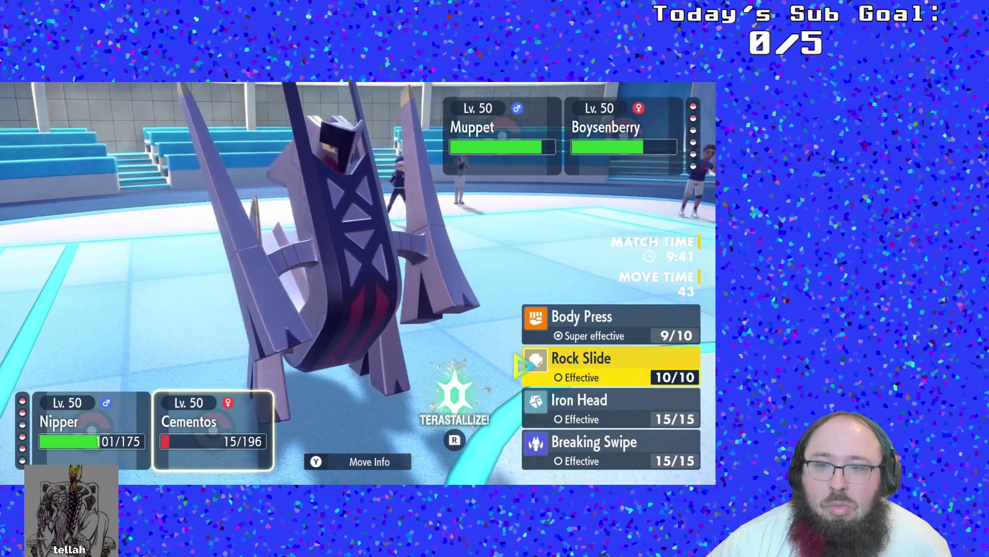
{"action": "key", "text": "Up"}
{"action": "key", "text": "Return"}
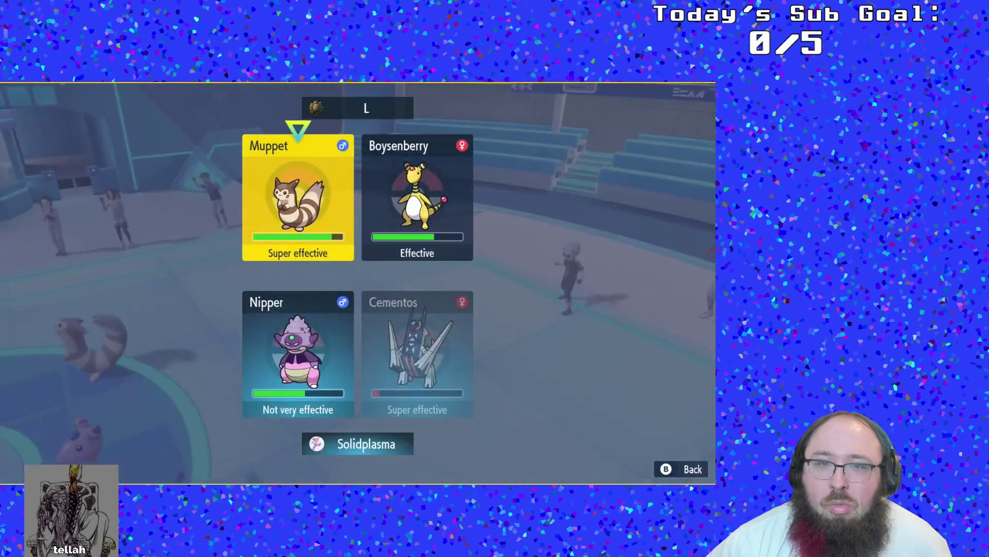
{"action": "key", "text": "Return"}
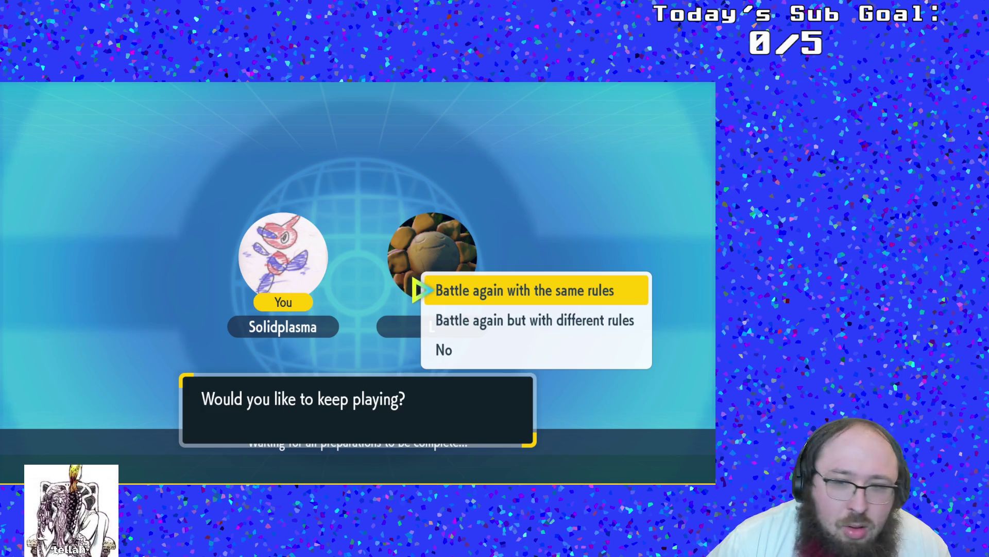
- Choose 'Battle again with the same rules' to agree to a rematch
{"action": "key", "text": "Down"}
{"action": "key", "text": "Down"}
{"action": "key", "text": "Up"}
{"action": "key", "text": "Up"}
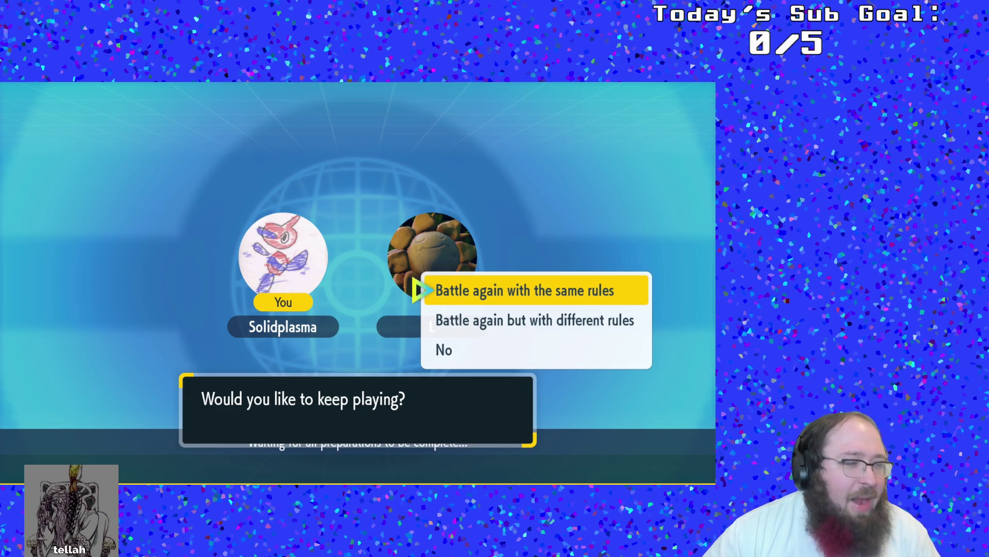
{"action": "key", "text": "Return"}
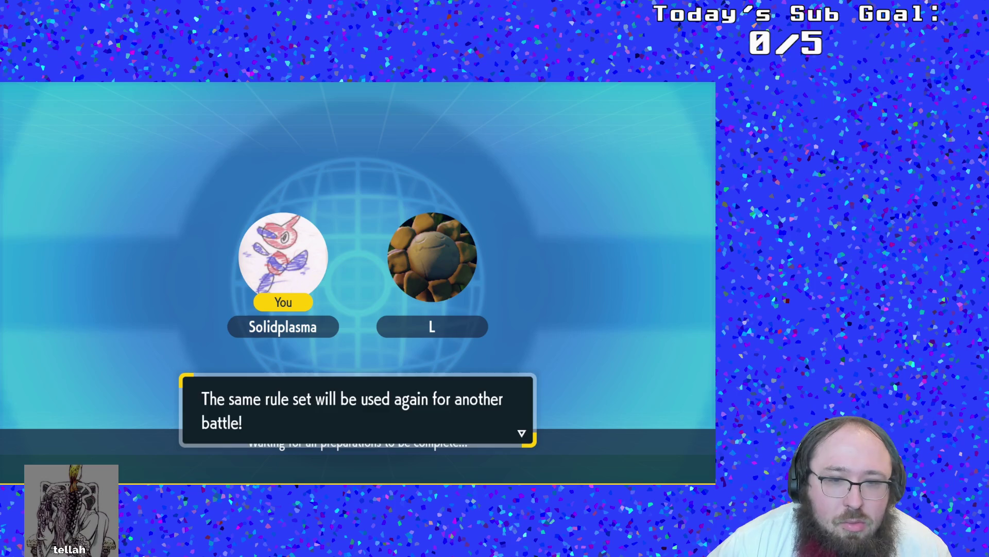
- Browse the Battle Team carousel past Ice Gym 2 to the Fire Gym team
{"action": "key", "text": "Return"}
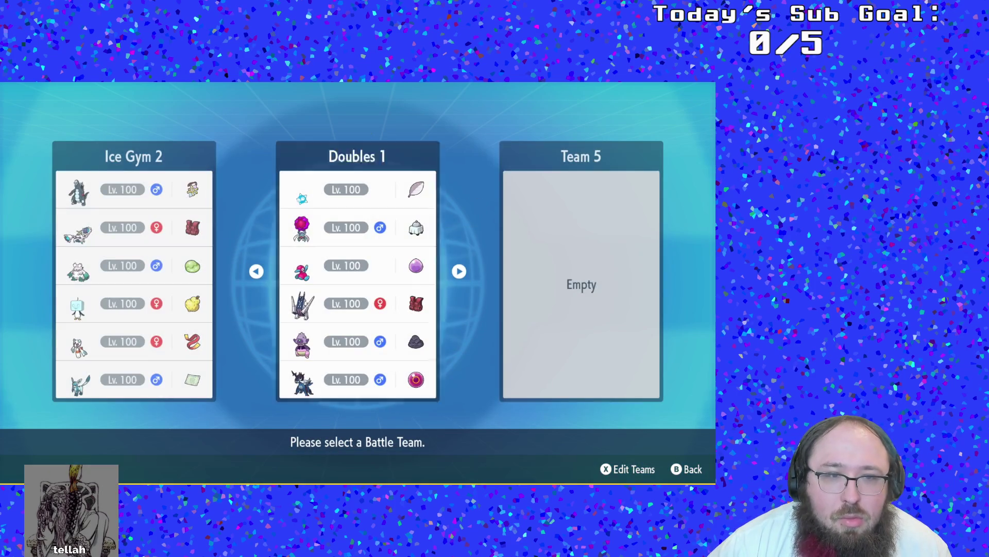
{"action": "key", "text": "Left"}
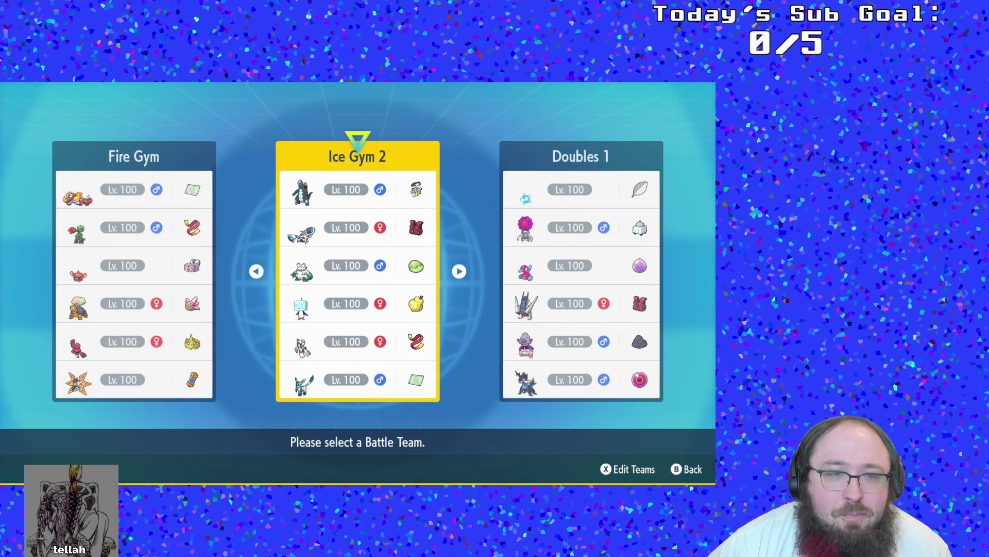
{"action": "key", "text": "Left"}
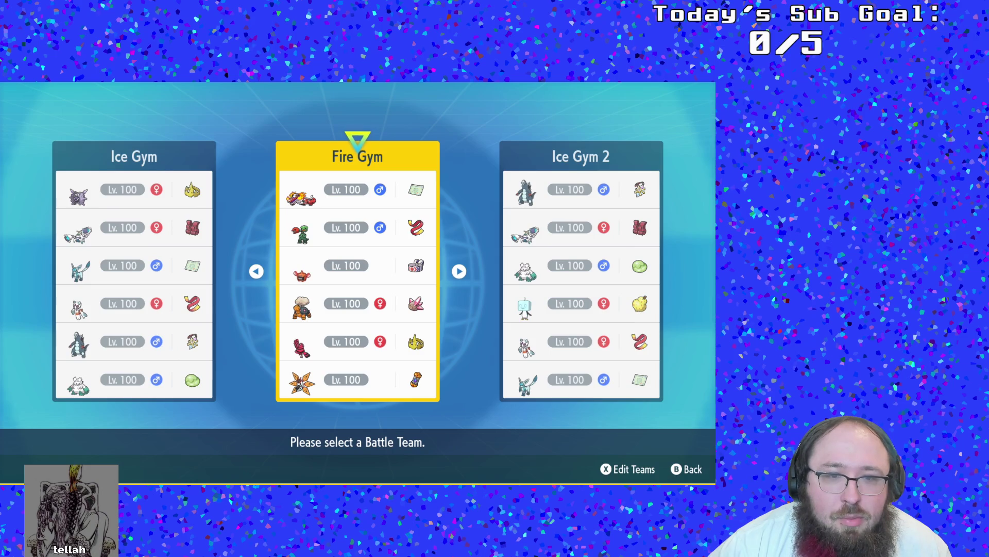